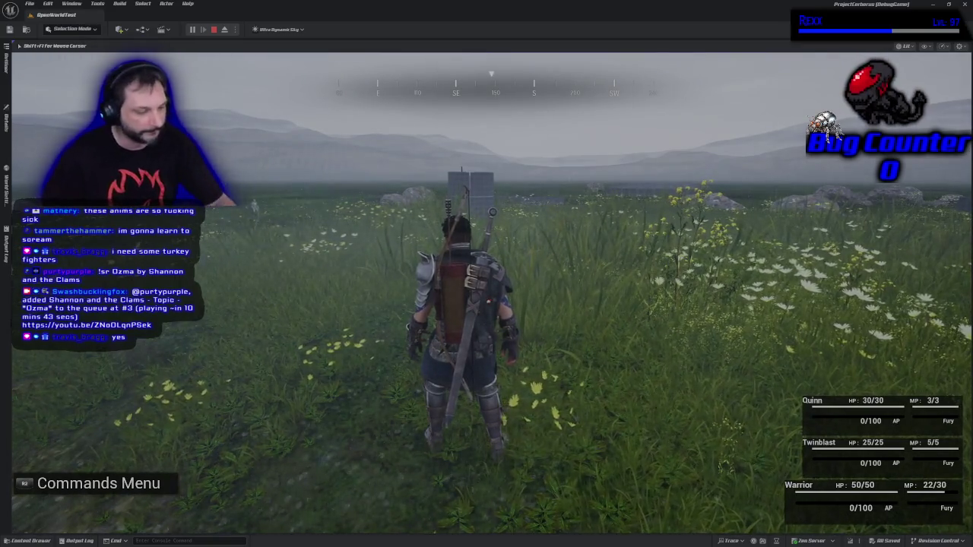
Stop the play session, check Rider, then bring up Chrome and shift it right
{"action": "key", "text": "Escape"}
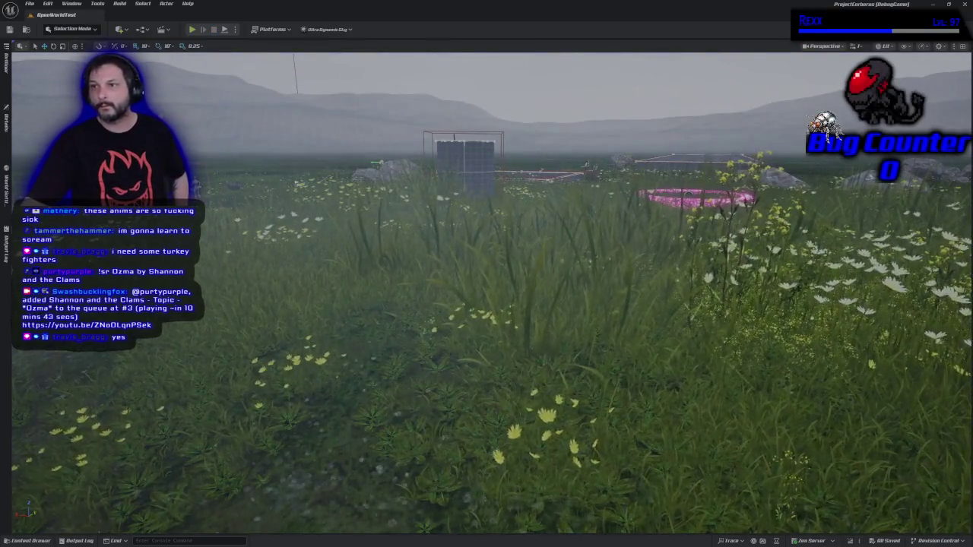
{"action": "key", "text": "alt+Tab"}
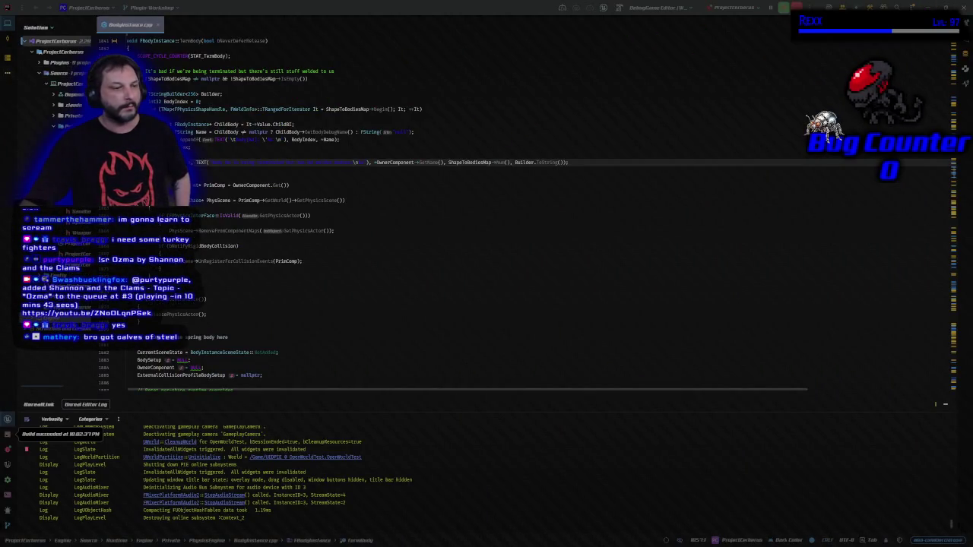
{"action": "key", "text": "alt+Tab"}
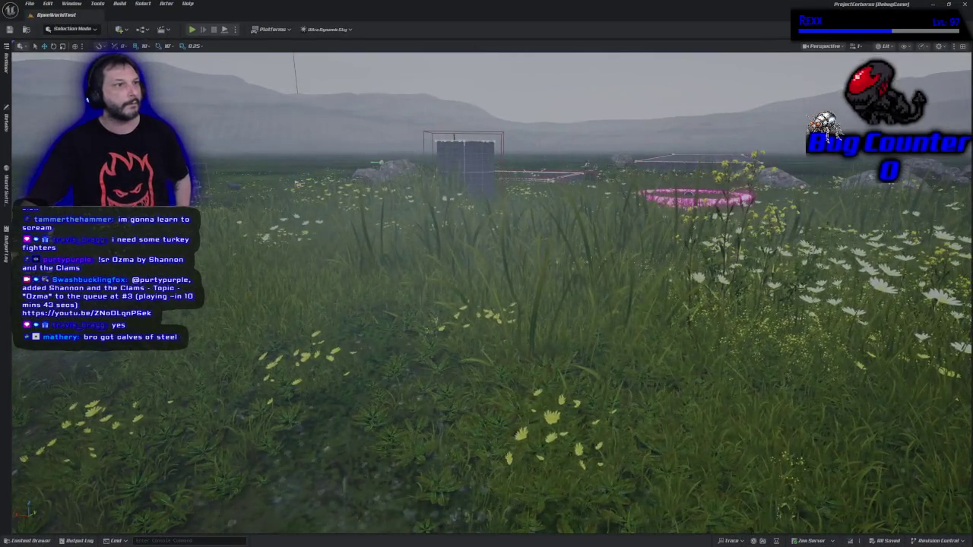
{"action": "key", "text": "alt+Tab"}
{"action": "left_click_drag", "start_coordinate": [266, 132], "coordinate": [559, 99]}
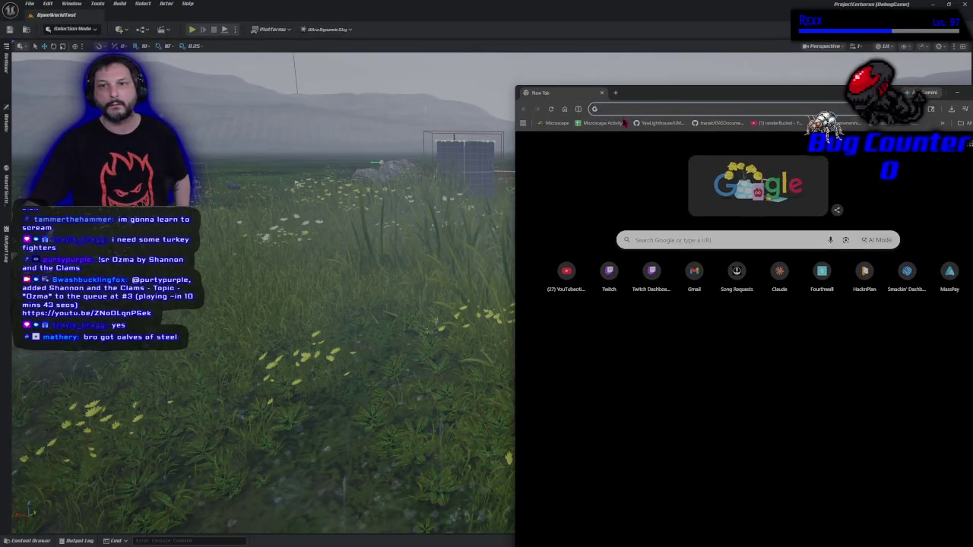
Load the Microscape game page and maximise the Chrome window
{"action": "left_click", "coordinate": [559, 123]}
{"action": "left_click_drag", "start_coordinate": [639, 96], "coordinate": [416, 76]}
{"action": "double_click", "coordinate": [432, 78]}
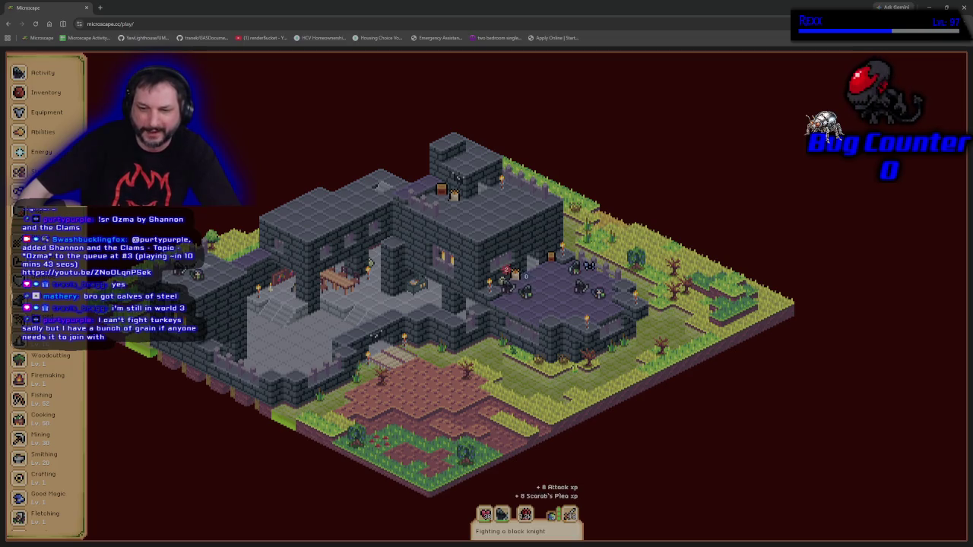
Look over the character's equipment and the current activity list
{"action": "left_click", "coordinate": [45, 112]}
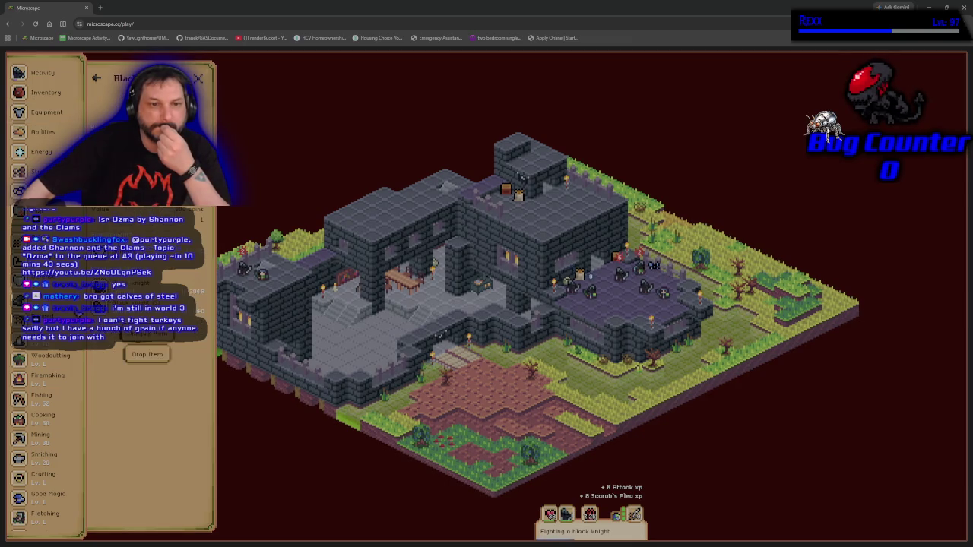
{"action": "left_click", "coordinate": [147, 339]}
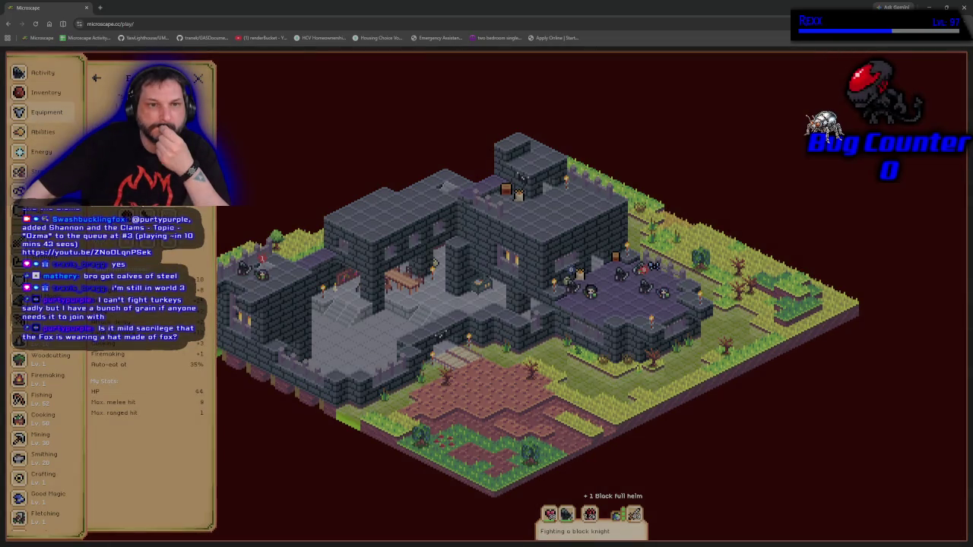
{"action": "left_click", "coordinate": [43, 73]}
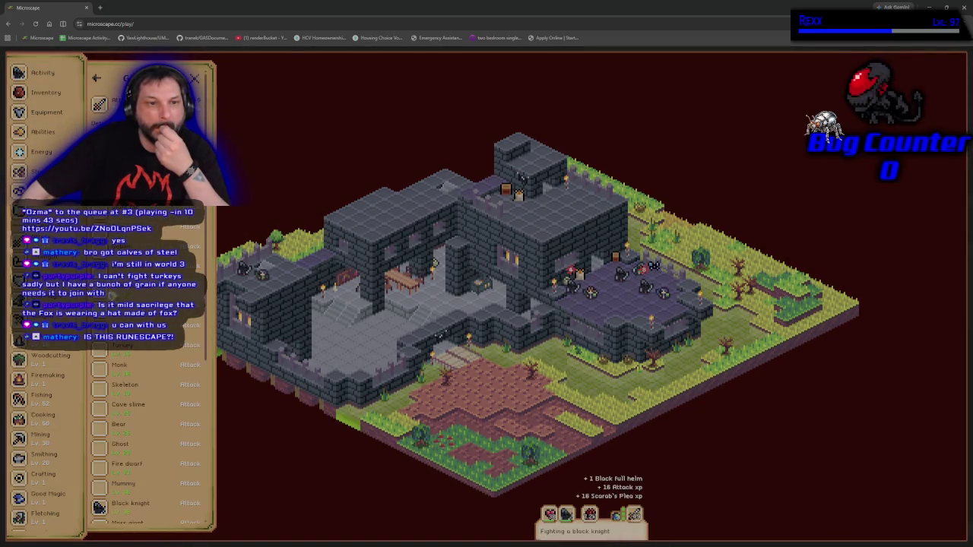
Open a monster's guidebook entry and highlight its locations on the world map
{"action": "left_click", "coordinate": [139, 351]}
{"action": "left_click", "coordinate": [139, 347]}
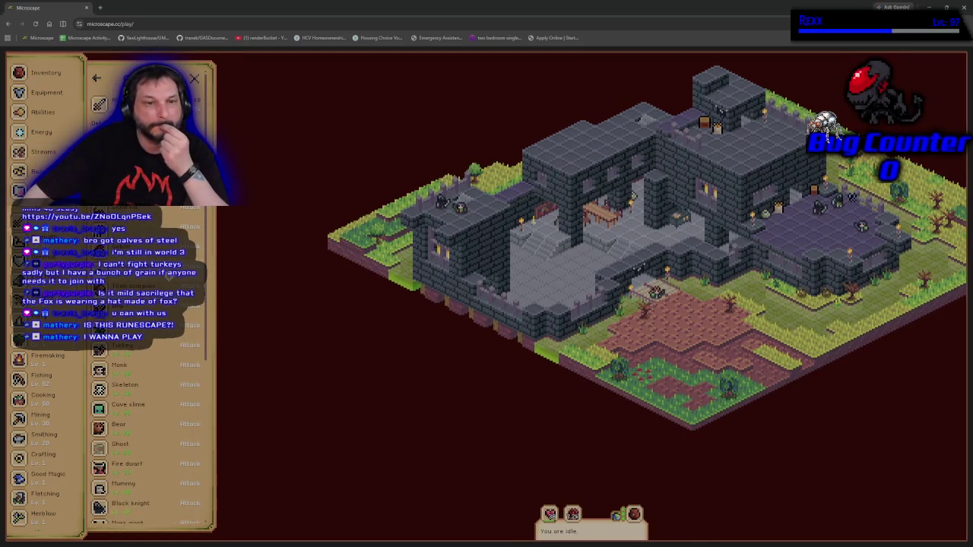
{"action": "scroll", "coordinate": [150, 401], "scroll_direction": "down", "scroll_amount": 2}
{"action": "scroll", "coordinate": [150, 401], "scroll_direction": "down", "scroll_amount": 4}
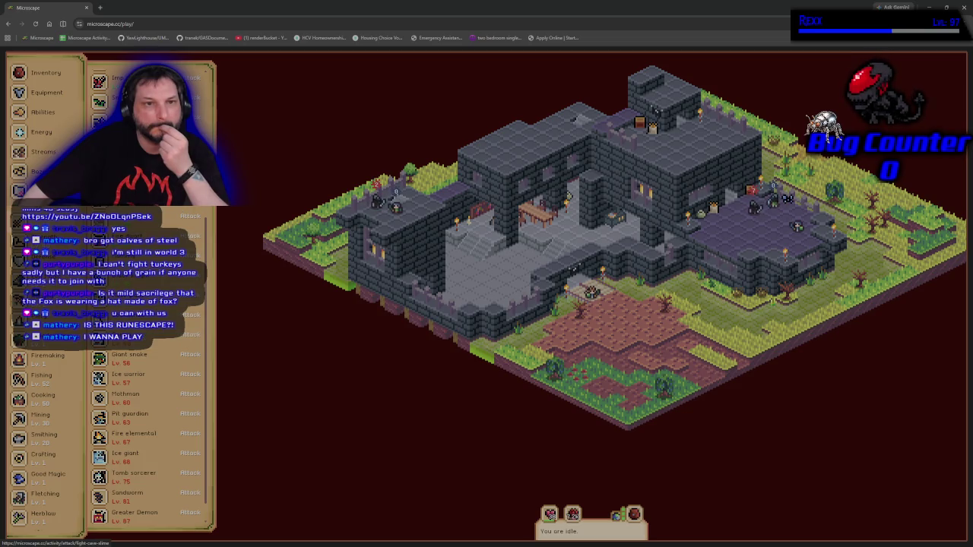
{"action": "left_click", "coordinate": [156, 342]}
{"action": "left_click", "coordinate": [156, 345]}
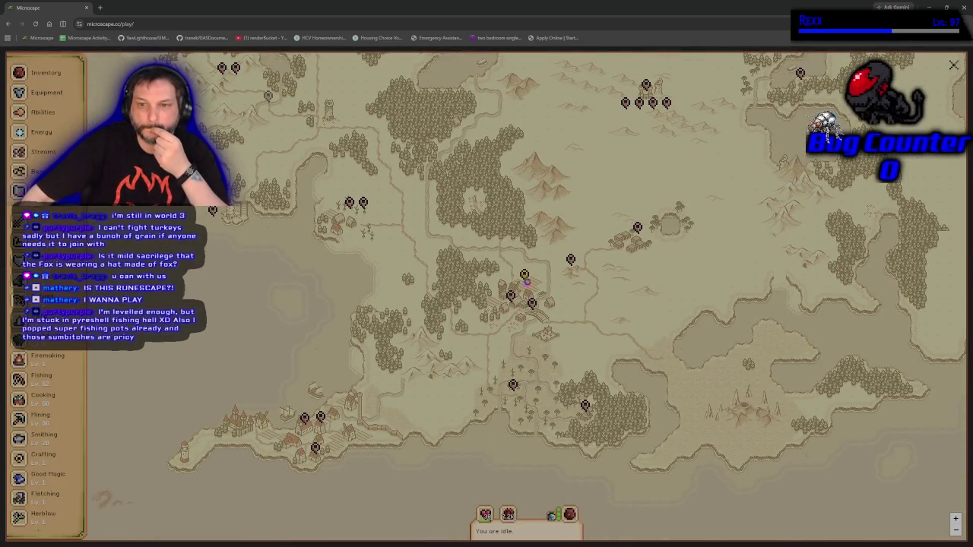
Travel to Fencevell Fields, choose Turkey, and start fighting
{"action": "left_click", "coordinate": [524, 275]}
{"action": "left_click", "coordinate": [530, 195]}
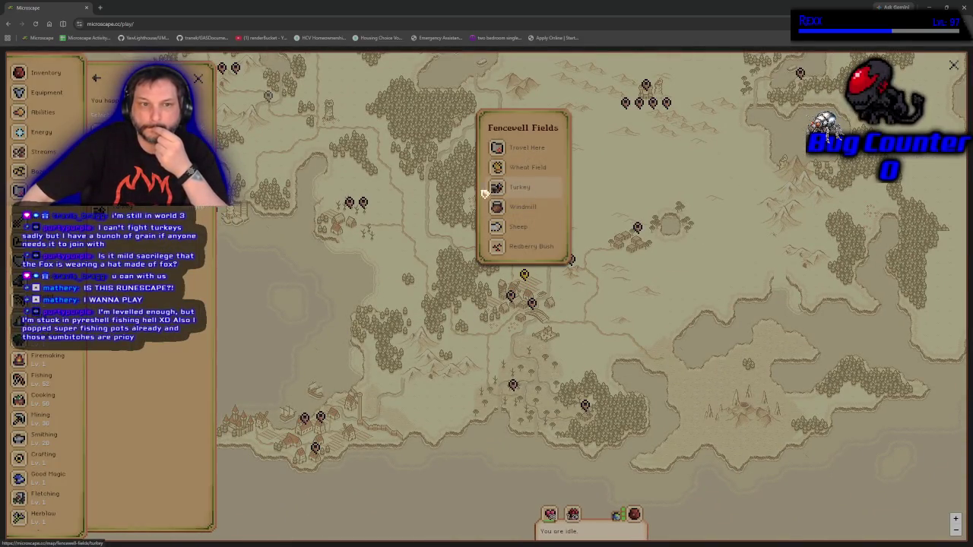
{"action": "left_click", "coordinate": [168, 345]}
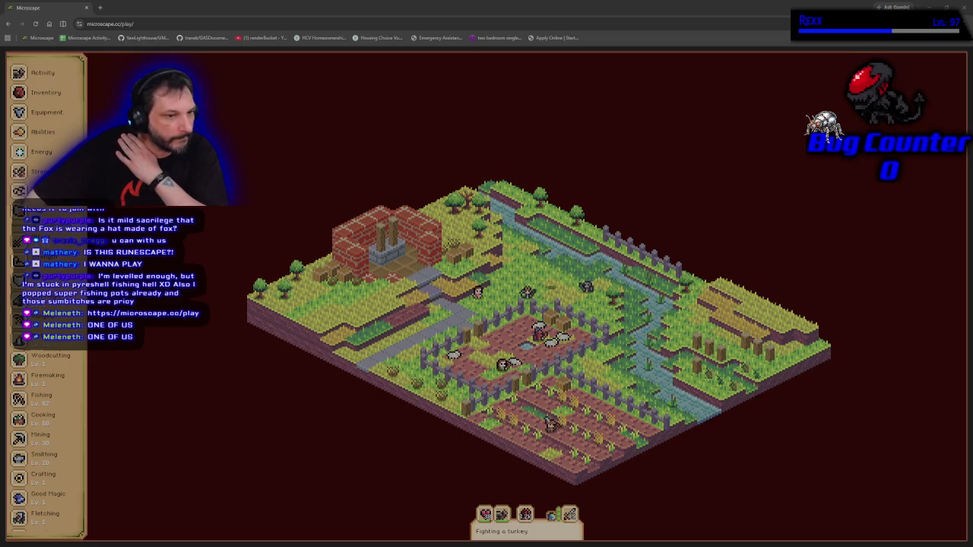
Open the game settings, then close the Microscape browser window
{"action": "scroll", "coordinate": [34, 410], "scroll_direction": "down", "scroll_amount": 5}
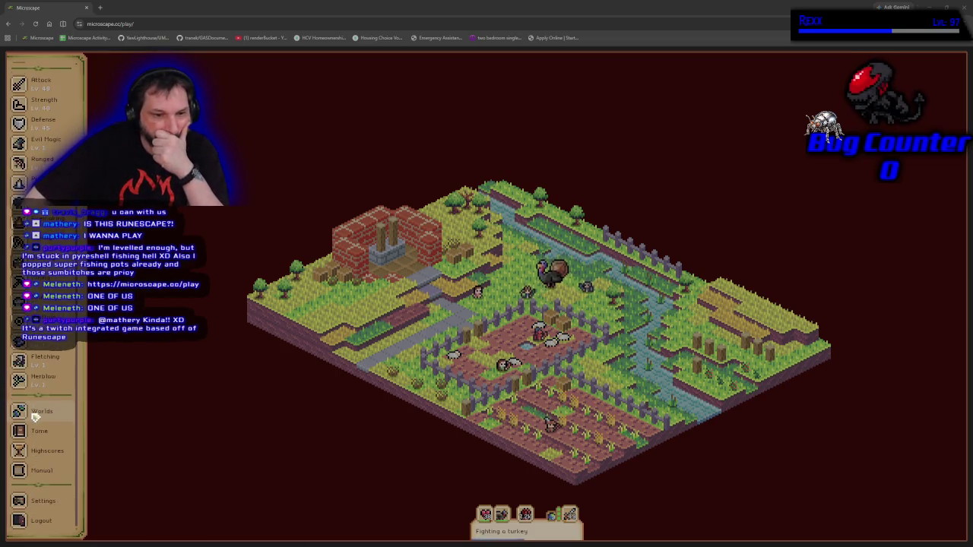
{"action": "left_click", "coordinate": [48, 501]}
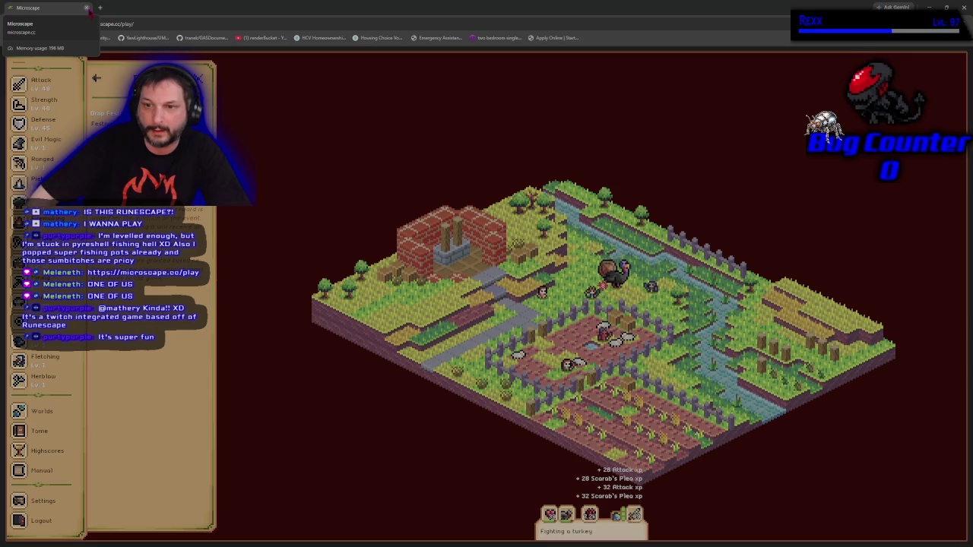
{"action": "left_click", "coordinate": [88, 7]}
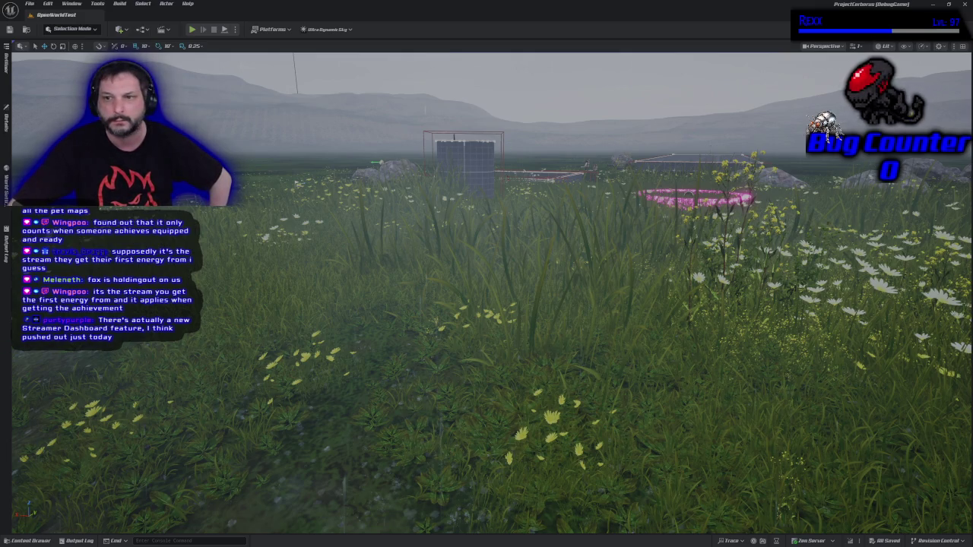
Jump to camera bookmark 1 for a wide view of the pink ring and horizon
{"action": "key", "text": "1"}
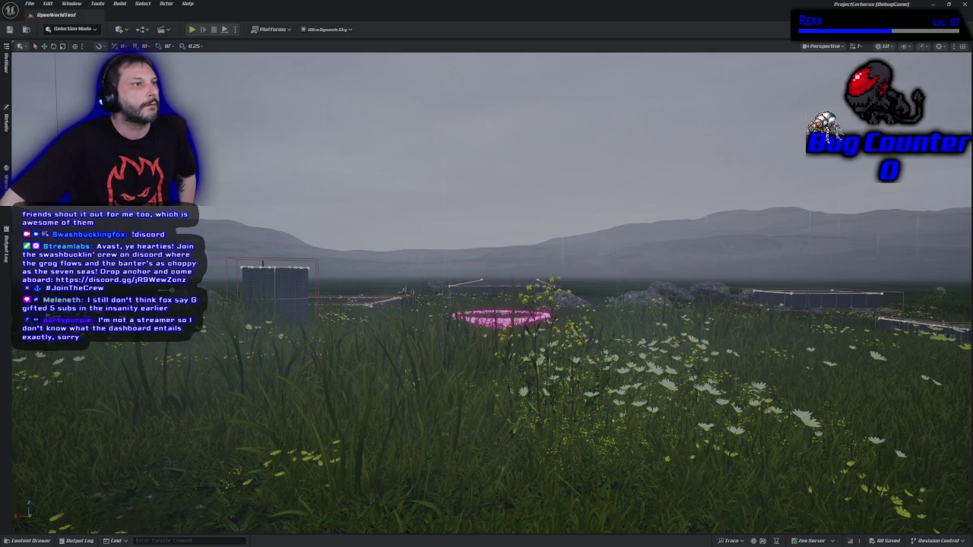
Bring the Microscape browser window back and maximise the game
{"action": "key", "text": "alt+Tab"}
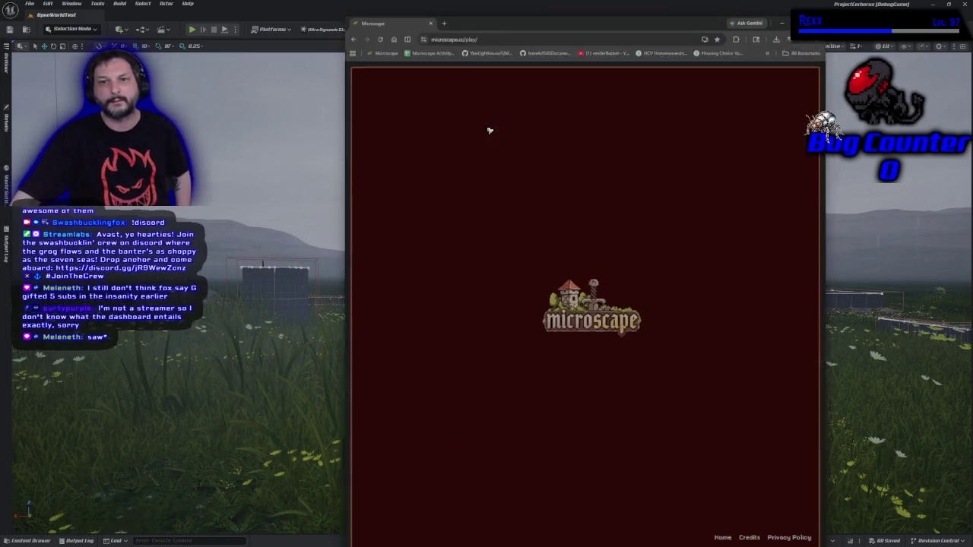
{"action": "left_click_drag", "start_coordinate": [514, 9], "coordinate": [513, 134]}
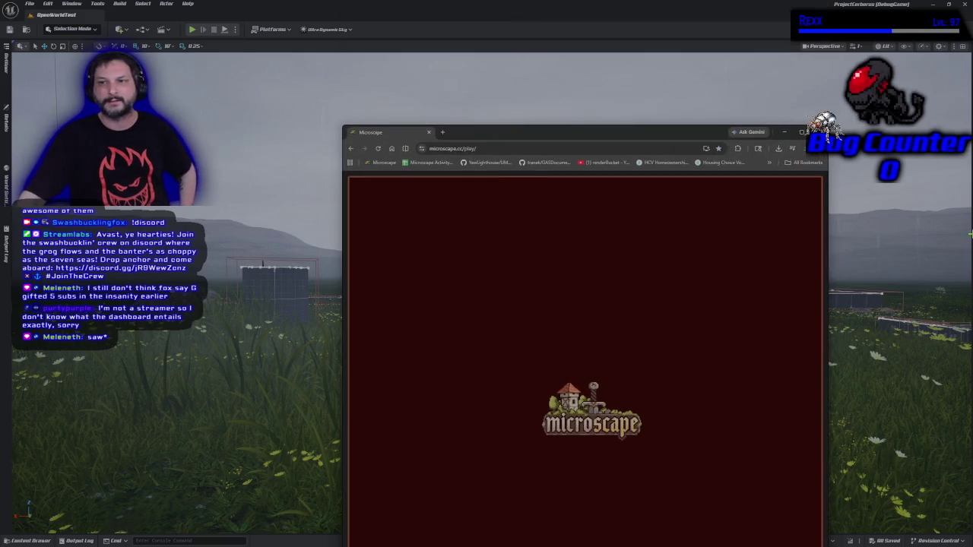
{"action": "left_click", "coordinate": [802, 132]}
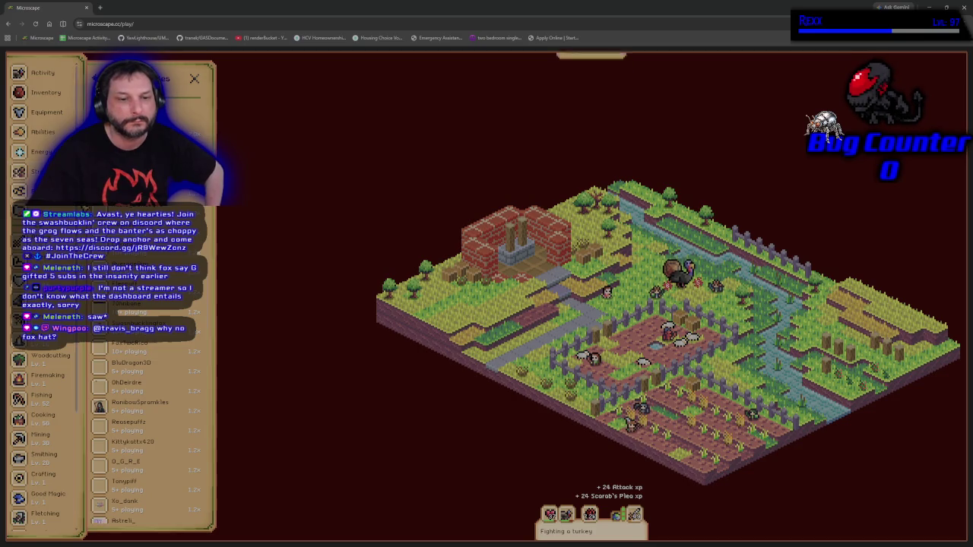
Open game settings, close the loading tab, and place the Dashboard window over the game
{"action": "scroll", "coordinate": [42, 342], "scroll_direction": "down", "scroll_amount": 3}
{"action": "scroll", "coordinate": [144, 418], "scroll_direction": "down", "scroll_amount": 5}
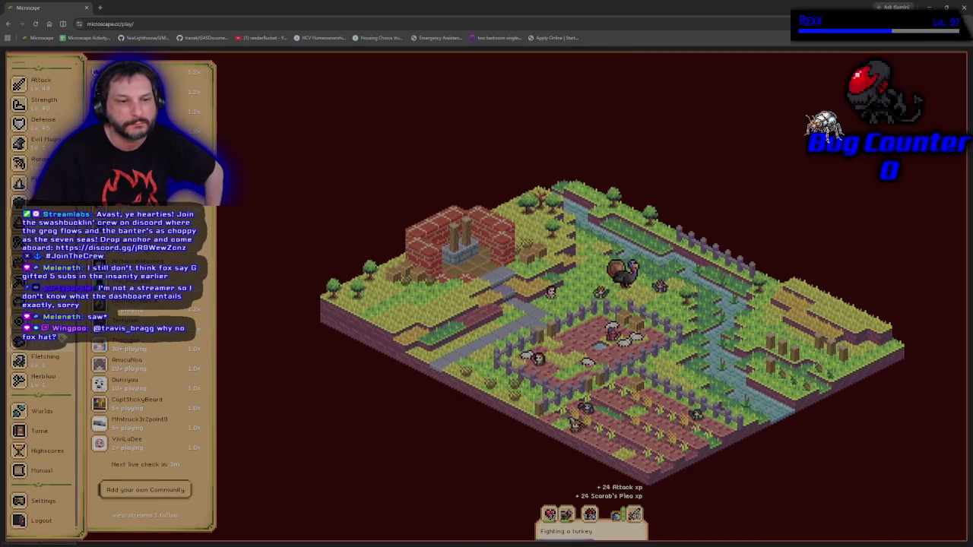
{"action": "left_click", "coordinate": [51, 503]}
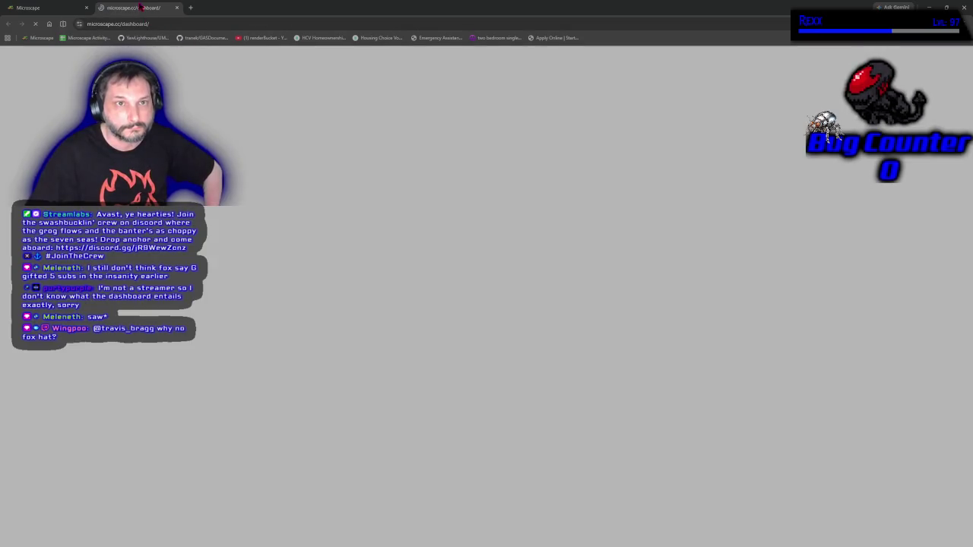
{"action": "left_click", "coordinate": [177, 7]}
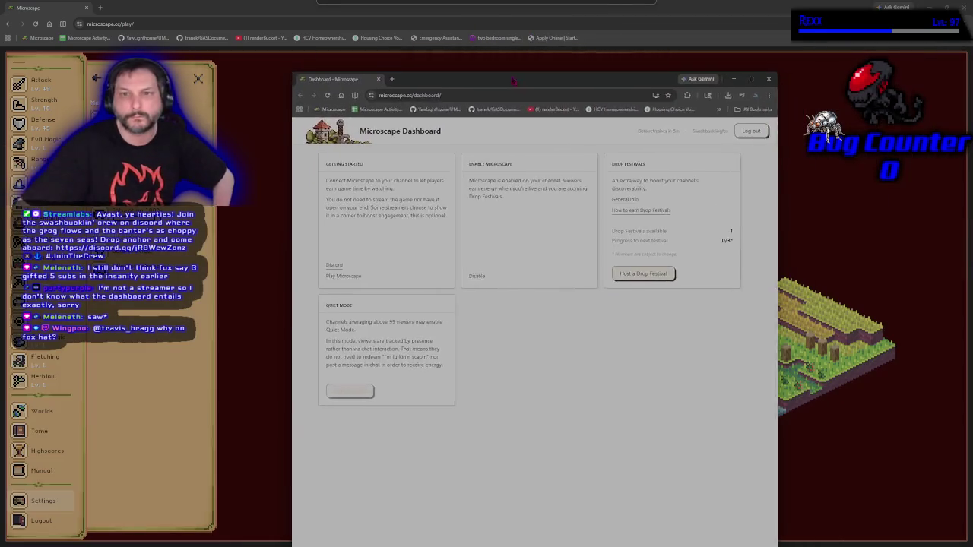
{"action": "left_click_drag", "start_coordinate": [512, 80], "coordinate": [503, 77]}
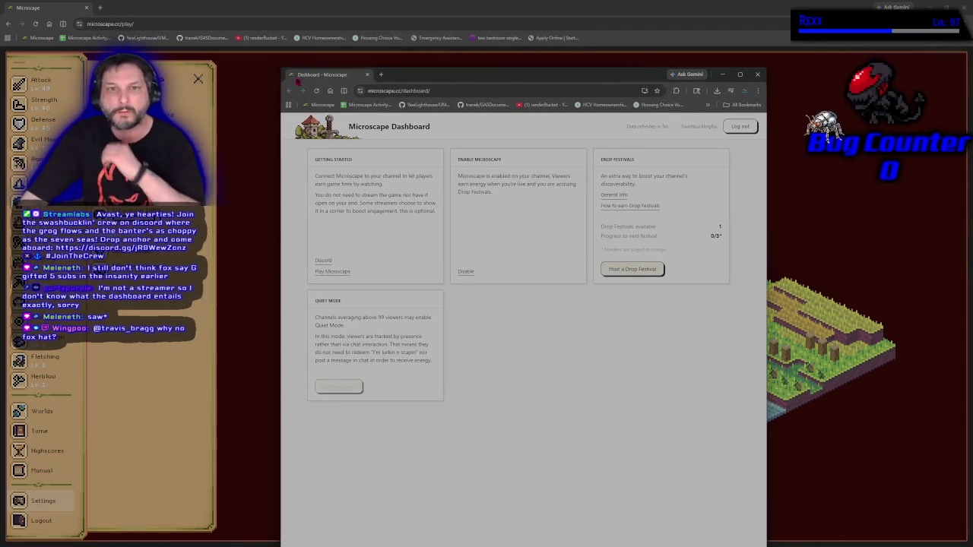
Dock the dashboard as a tab, highlight the Drop Festivals available count, then close it
{"action": "left_click_drag", "start_coordinate": [322, 73], "coordinate": [315, 9]}
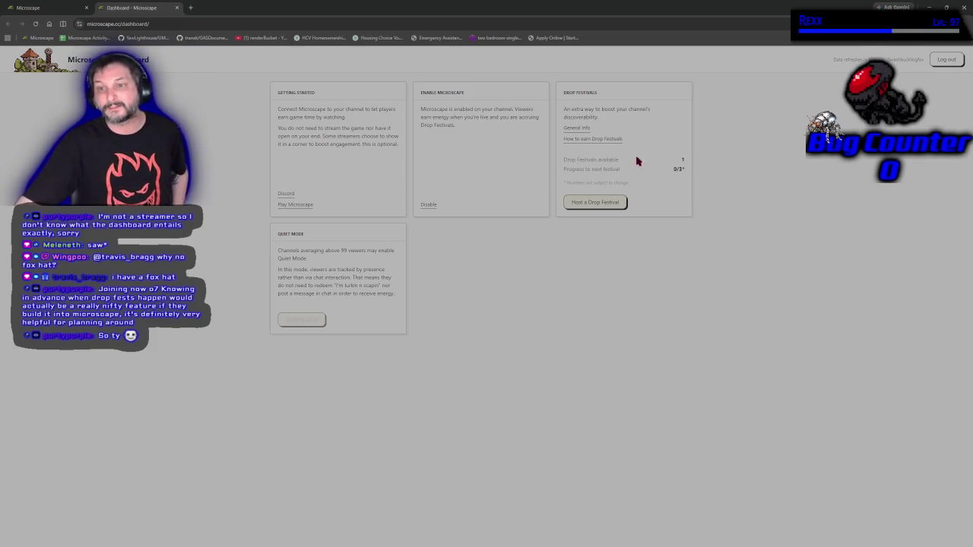
{"action": "left_click_drag", "start_coordinate": [564, 159], "coordinate": [690, 160]}
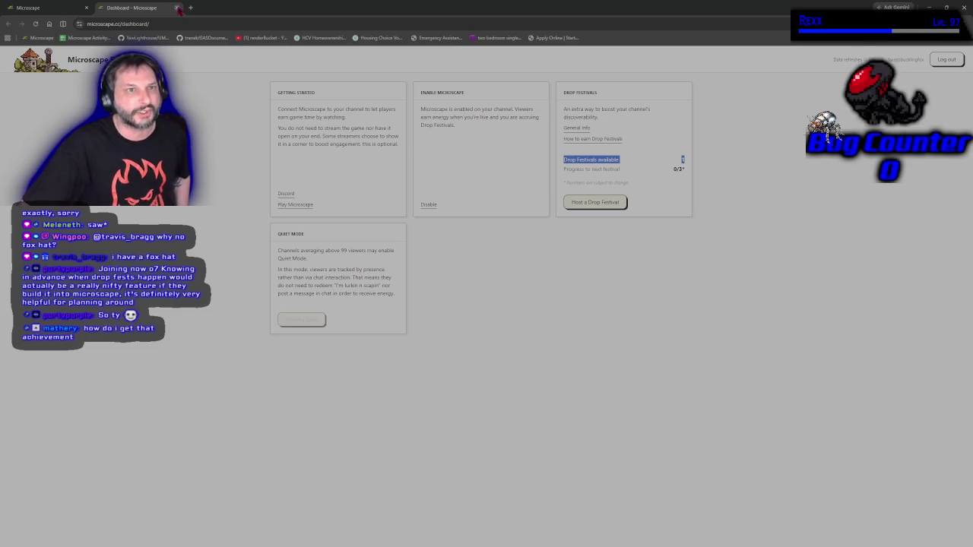
{"action": "left_click", "coordinate": [177, 7]}
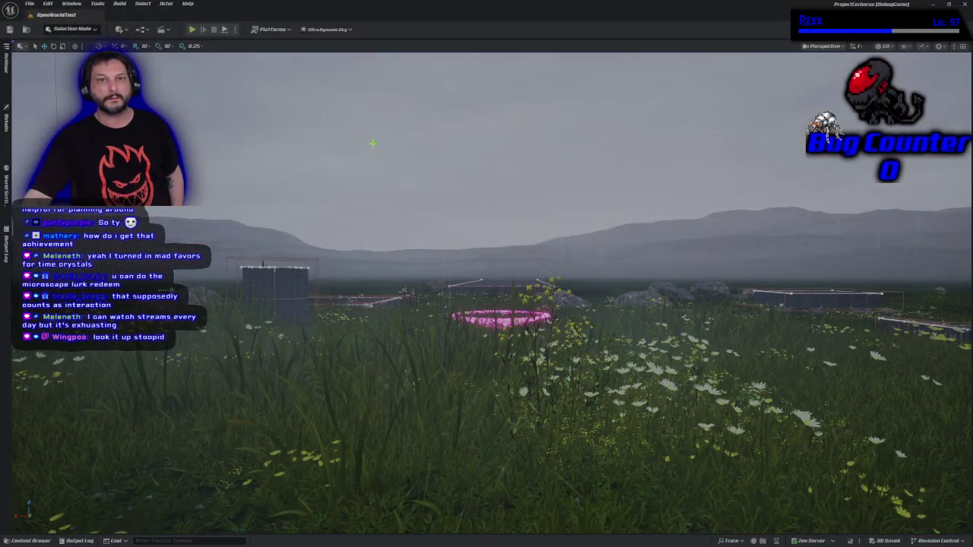
Check the Ultra_Dynamic_Weather actor's menu and tilt the view down onto the rainy meadow
{"action": "right_click", "coordinate": [386, 160]}
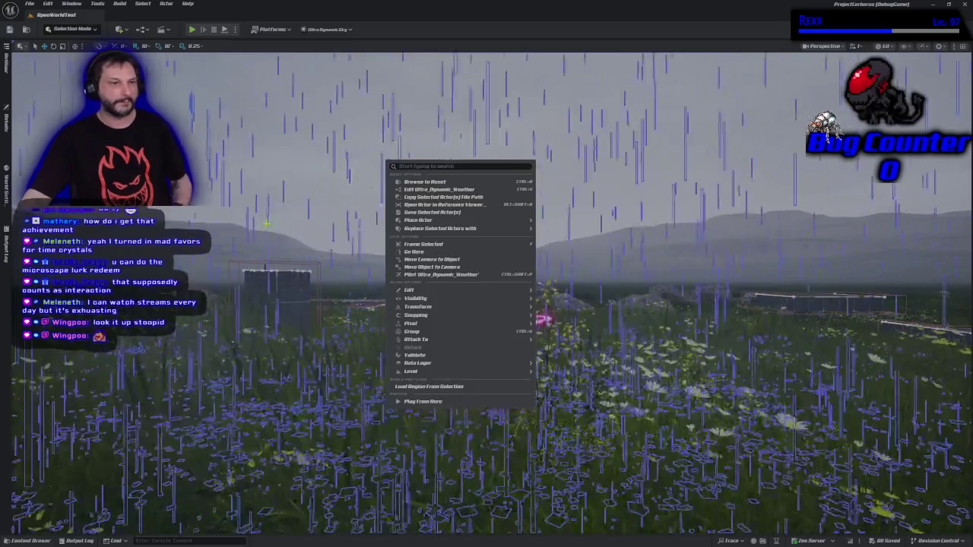
{"action": "key", "text": "Escape"}
{"action": "left_click_drag", "start_coordinate": [487, 273], "coordinate": [509, 350]}
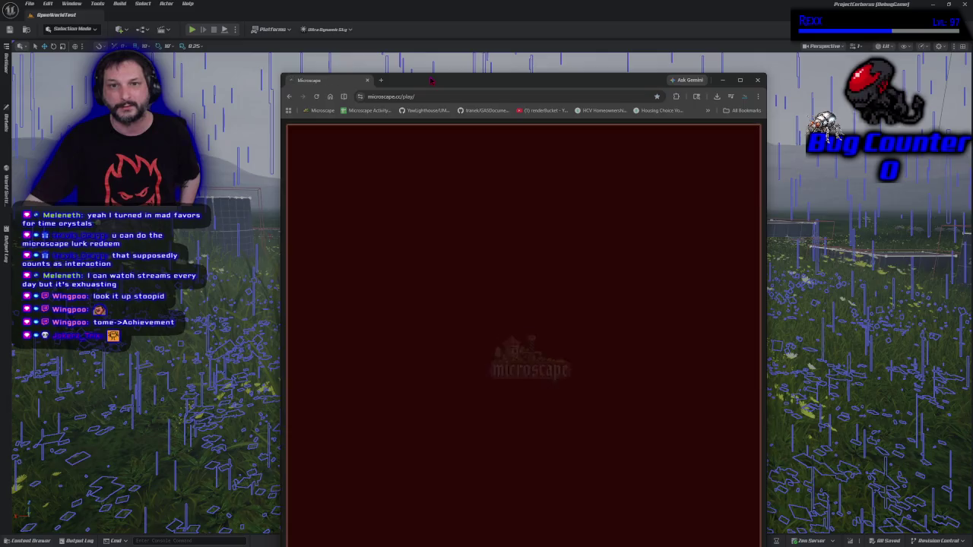
Maximise the Microscape window and scroll down the skills sidebar
{"action": "double_click", "coordinate": [433, 80]}
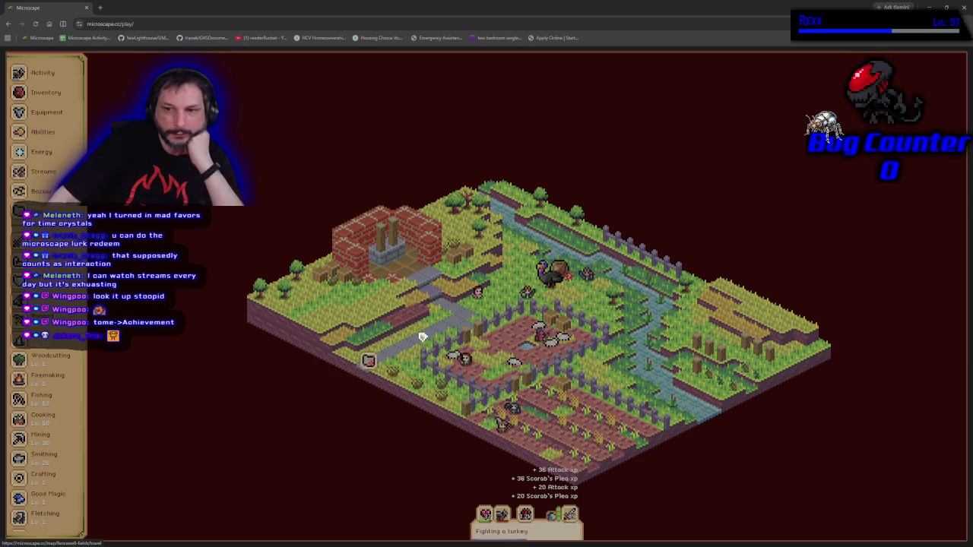
{"action": "scroll", "coordinate": [61, 426], "scroll_direction": "down", "scroll_amount": 5}
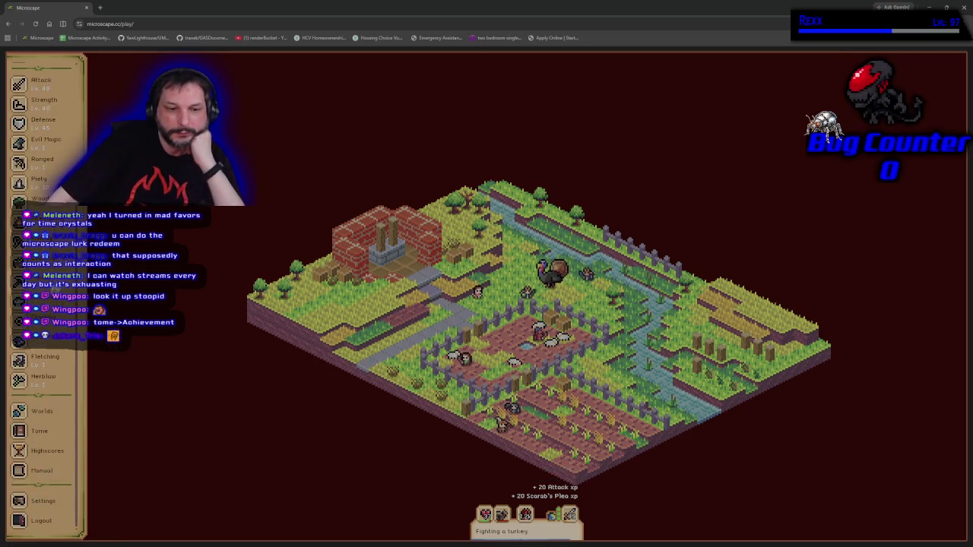
{"action": "left_click", "coordinate": [56, 430]}
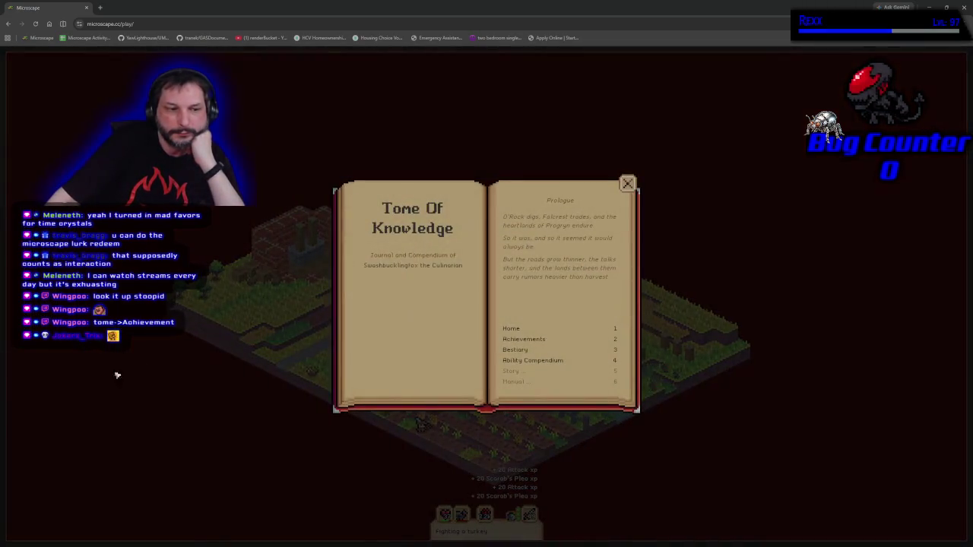
{"action": "left_click", "coordinate": [541, 341]}
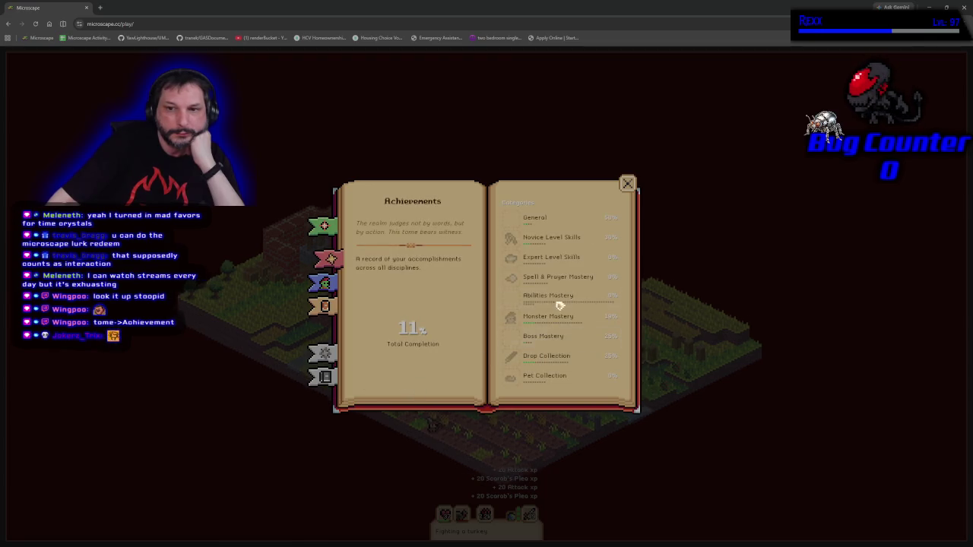
{"action": "left_click", "coordinate": [561, 224]}
{"action": "left_click", "coordinate": [544, 223]}
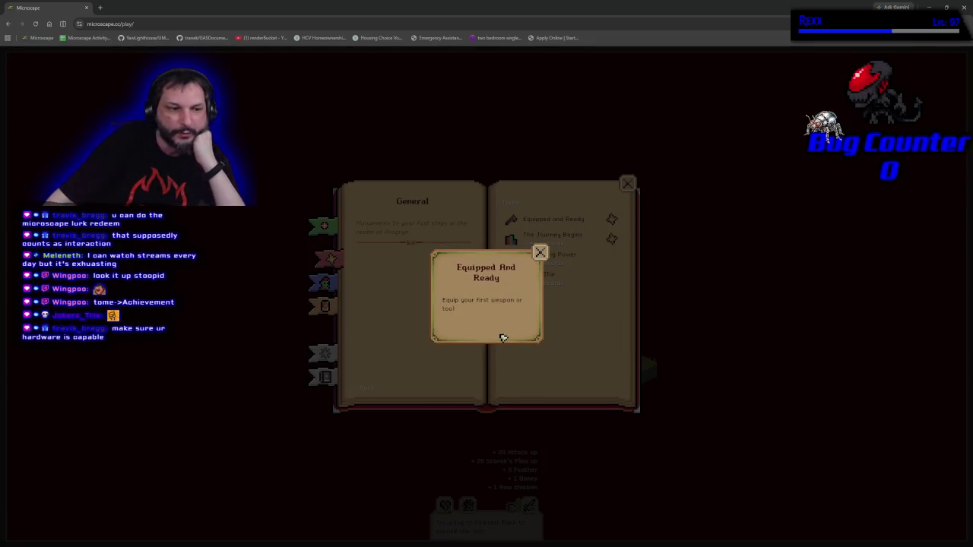
{"action": "left_click", "coordinate": [540, 252]}
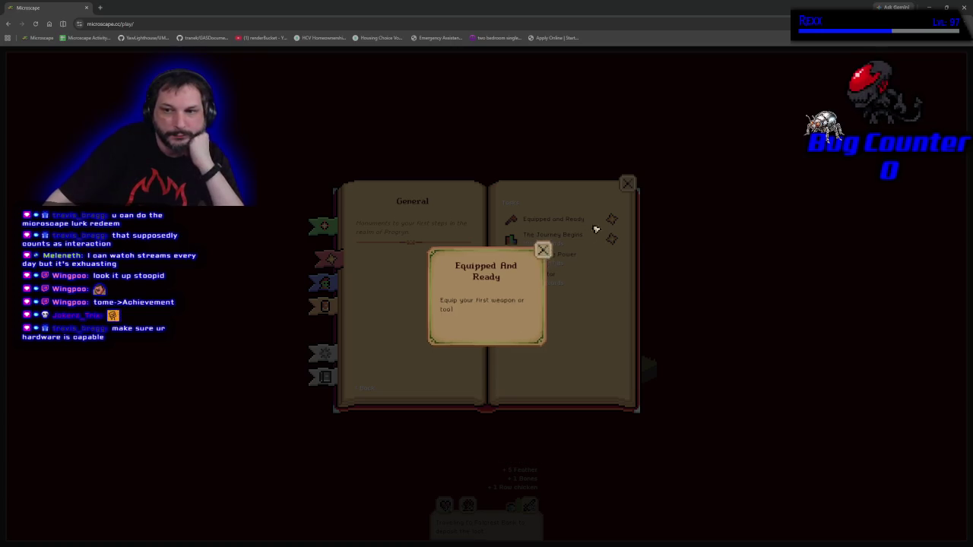
{"action": "left_click", "coordinate": [627, 183]}
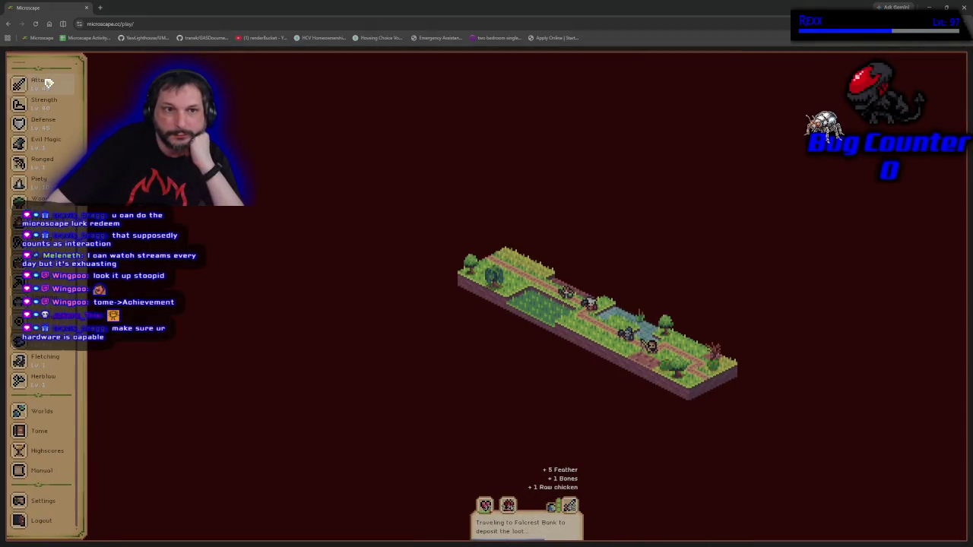
Close Microscape's Attack skill guide and switch back to the rainy Unreal Editor level
{"action": "left_click", "coordinate": [42, 82]}
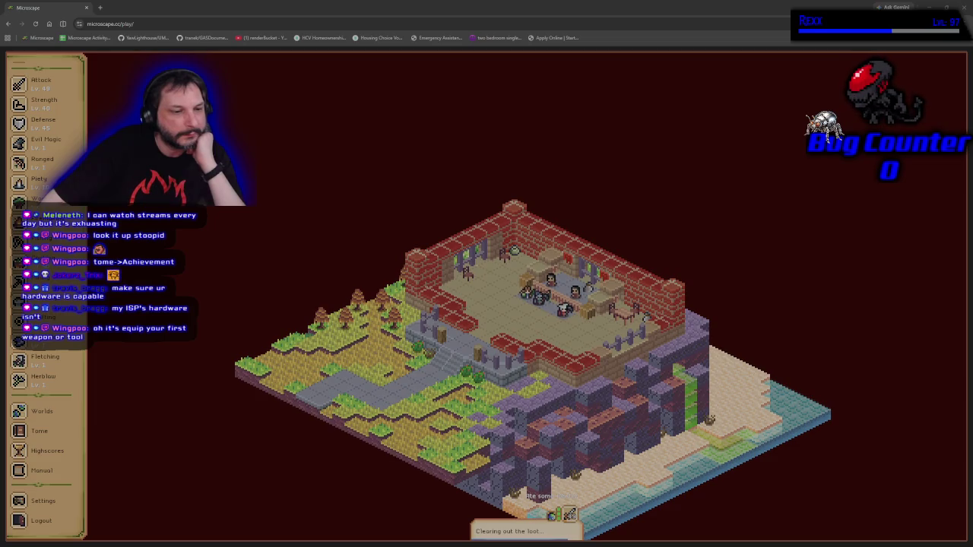
{"action": "key", "text": "alt+Tab"}
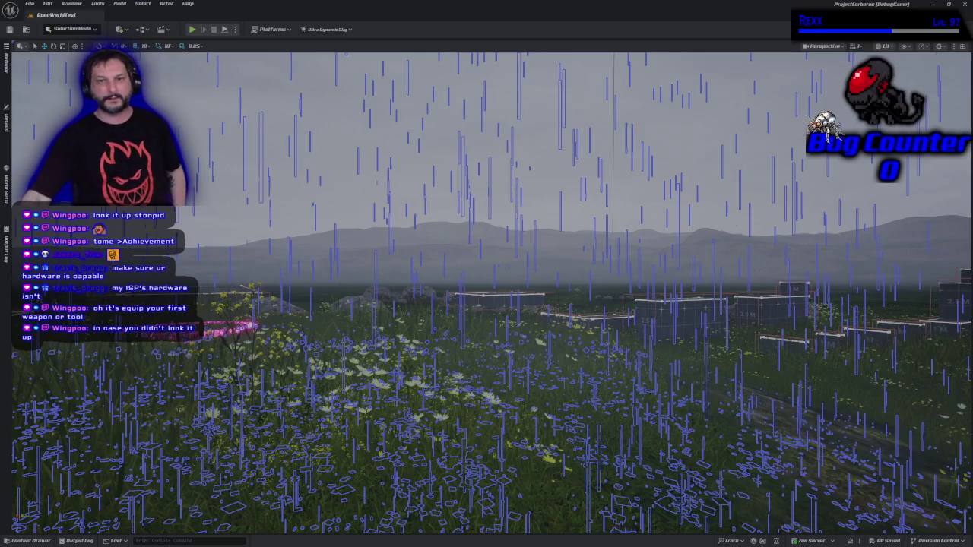
Tilt the viewport and fly the camera forward over the rain-soaked meadow toward the platforms
{"action": "mouse_move", "coordinate": [345, 319]}
{"action": "left_mouse_down"}
{"action": "mouse_move", "coordinate": [345, 357]}
{"action": "mouse_move", "coordinate": [348, 327]}
{"action": "left_mouse_up"}
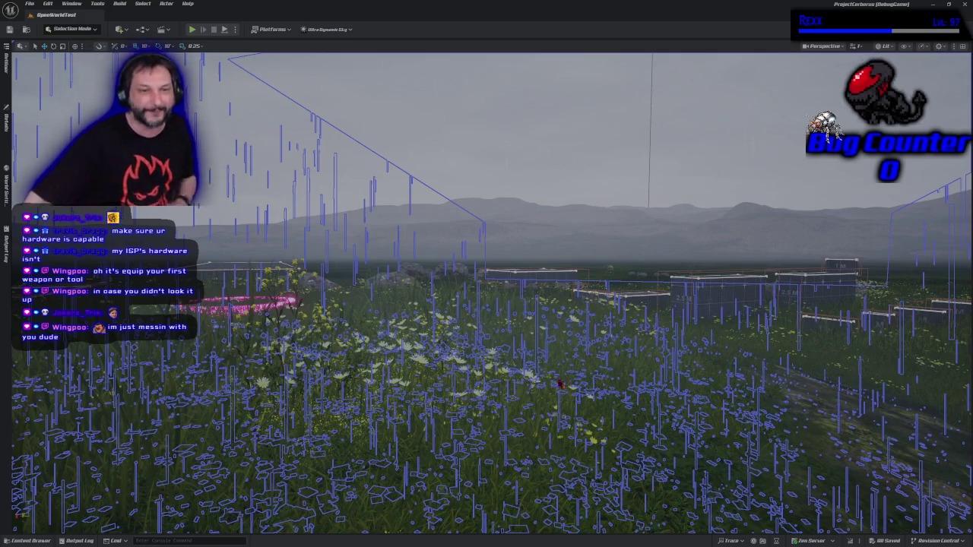
{"action": "scroll", "coordinate": [658, 90], "scroll_direction": "up", "scroll_amount": 10}
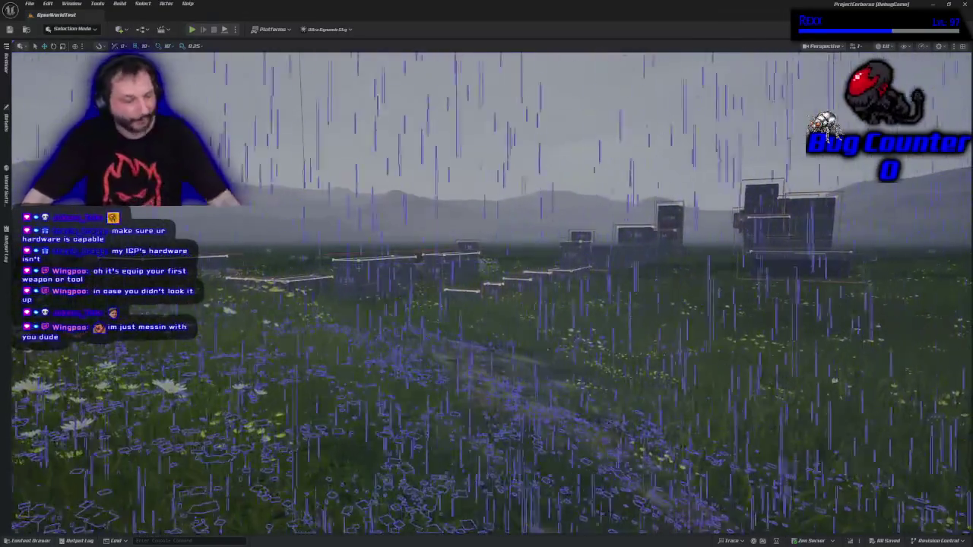
{"action": "scroll", "coordinate": [486, 289], "scroll_direction": "up", "scroll_amount": 10}
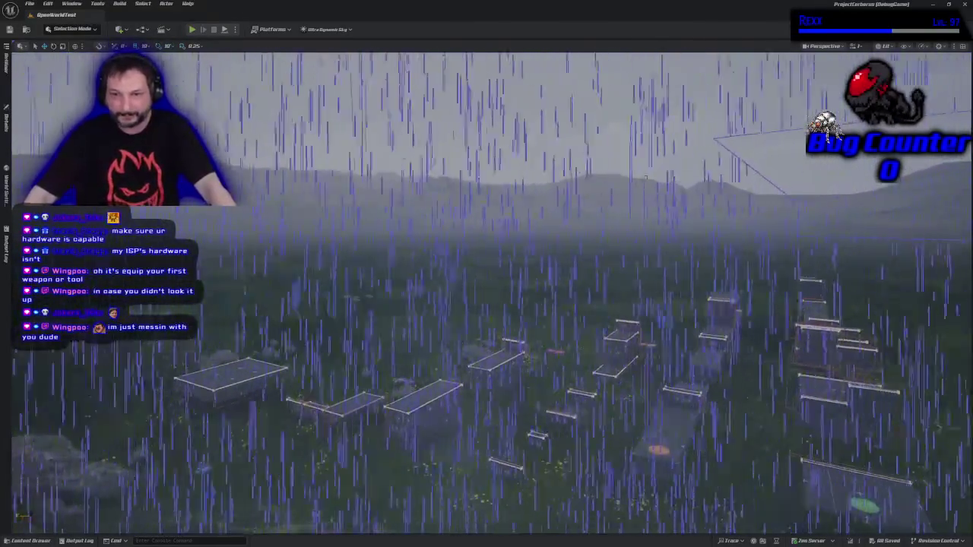
{"action": "scroll", "coordinate": [460, 199], "scroll_direction": "up", "scroll_amount": 2}
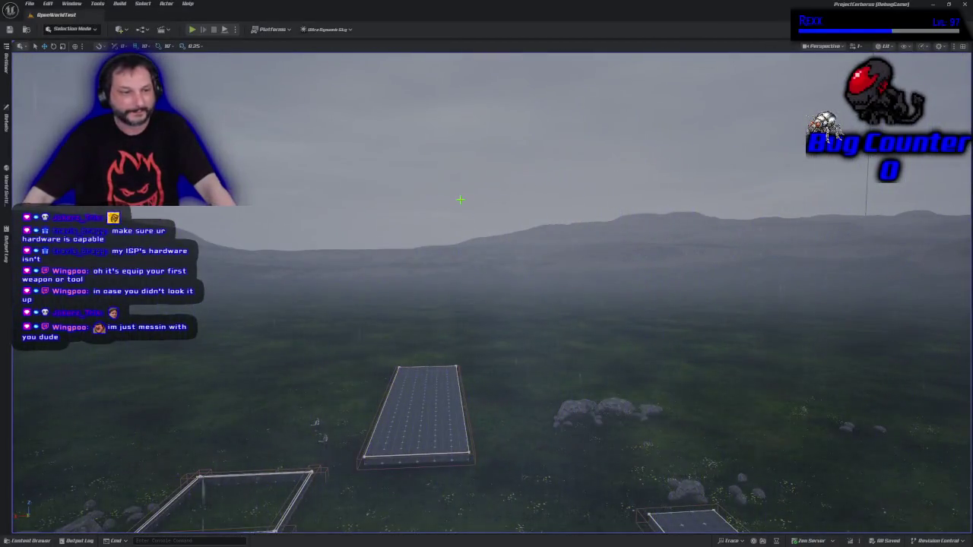
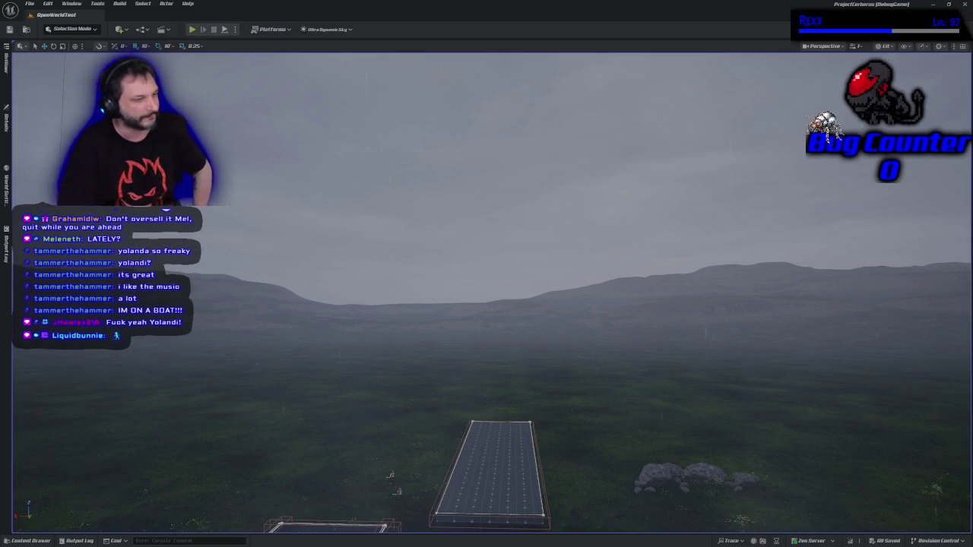
Tilt the OpenWorldTest view down to the platforms, then quit Unreal Editor with Alt+F4
{"action": "mouse_move", "coordinate": [273, 481]}
{"action": "left_mouse_down"}
{"action": "mouse_move", "coordinate": [343, 404]}
{"action": "mouse_move", "coordinate": [343, 472]}
{"action": "mouse_move", "coordinate": [326, 425]}
{"action": "left_mouse_up"}
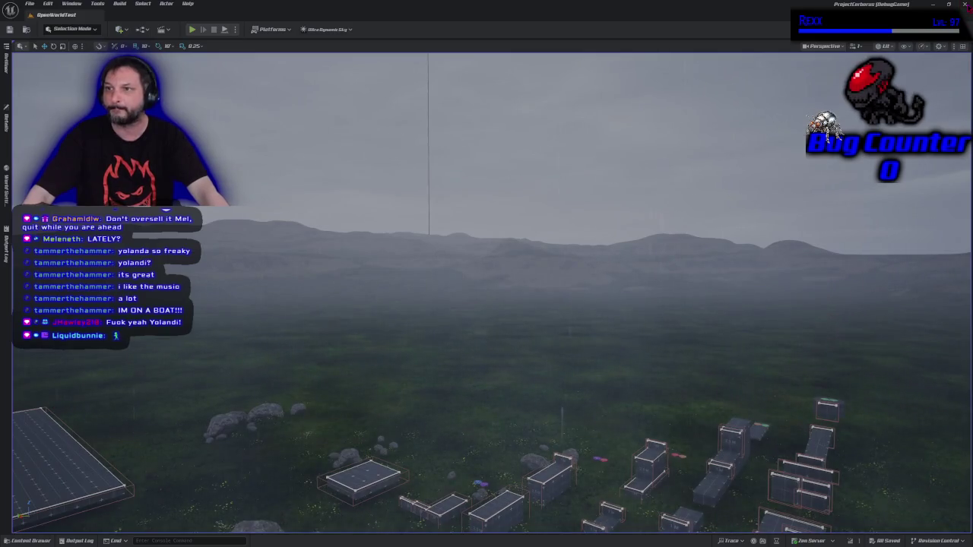
{"action": "key", "text": "alt+F4"}
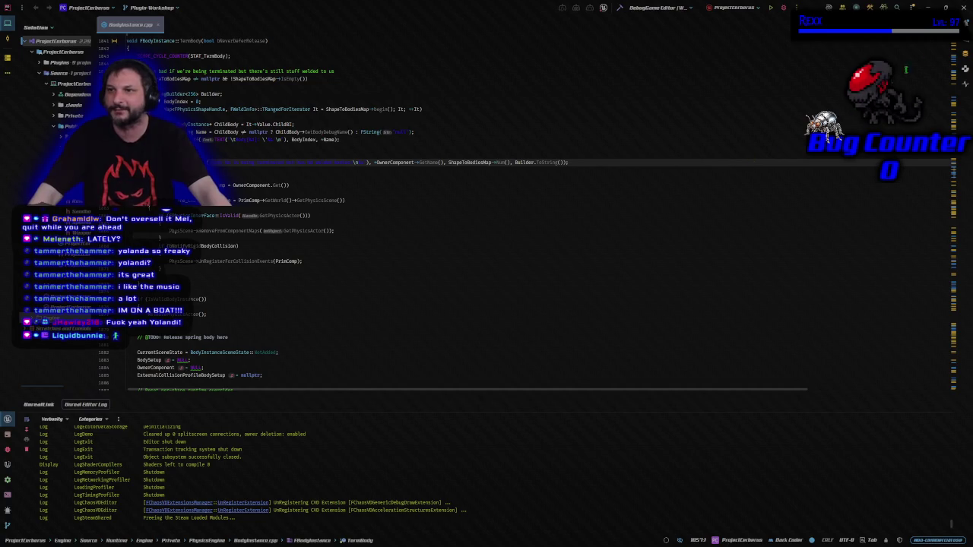
Close the Rider window holding the ProjectCerberus solution
{"action": "left_click", "coordinate": [967, 7]}
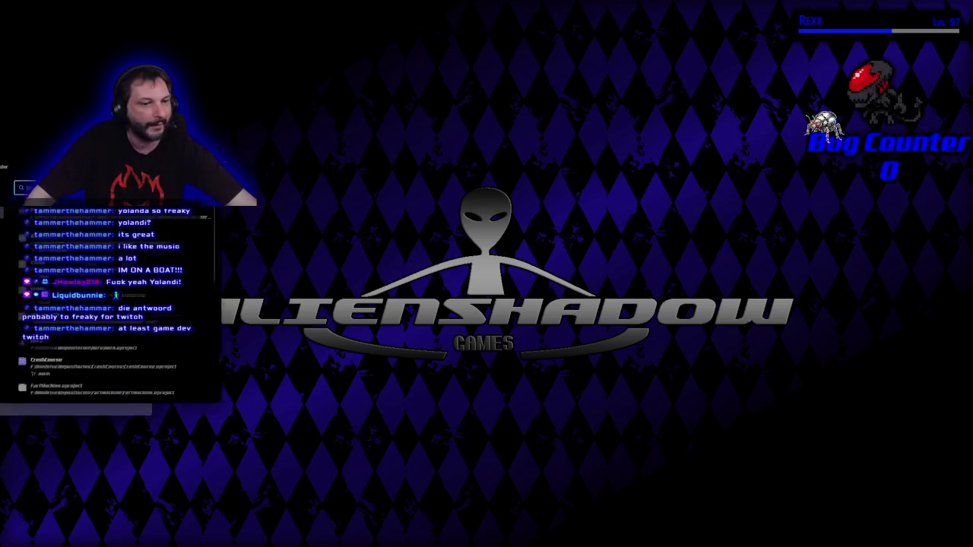
Drag the Rider Welcome window with the recent projects list to the middle of the screen
{"action": "left_click_drag", "start_coordinate": [49, 214], "coordinate": [258, 147]}
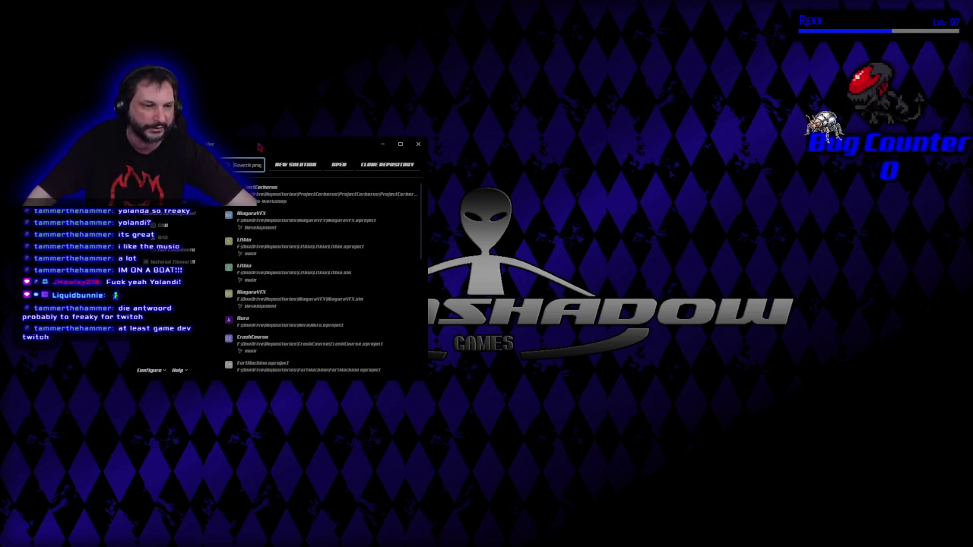
{"action": "left_click_drag", "start_coordinate": [259, 146], "coordinate": [300, 144]}
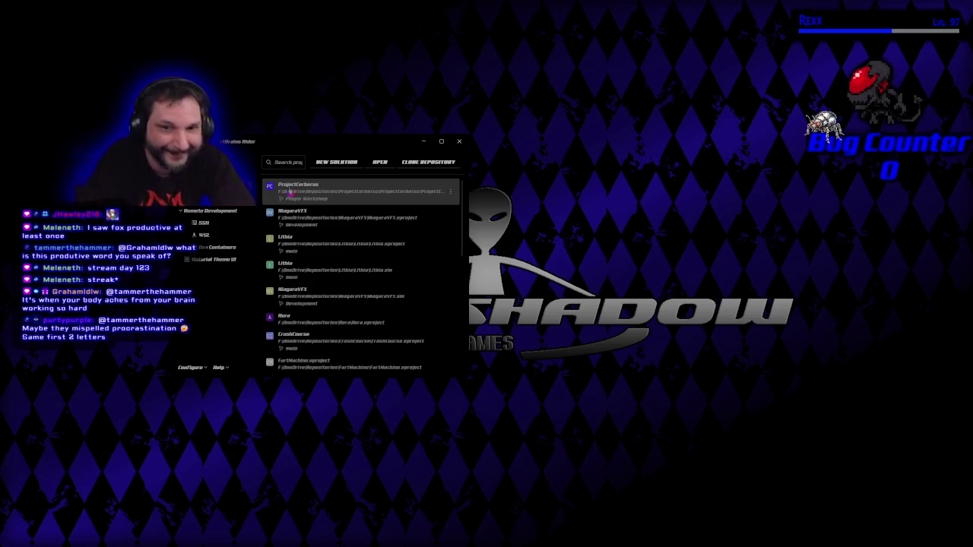
Open the Lithia .uproject from the recent projects list and focus the Rider window
{"action": "left_click", "coordinate": [395, 251]}
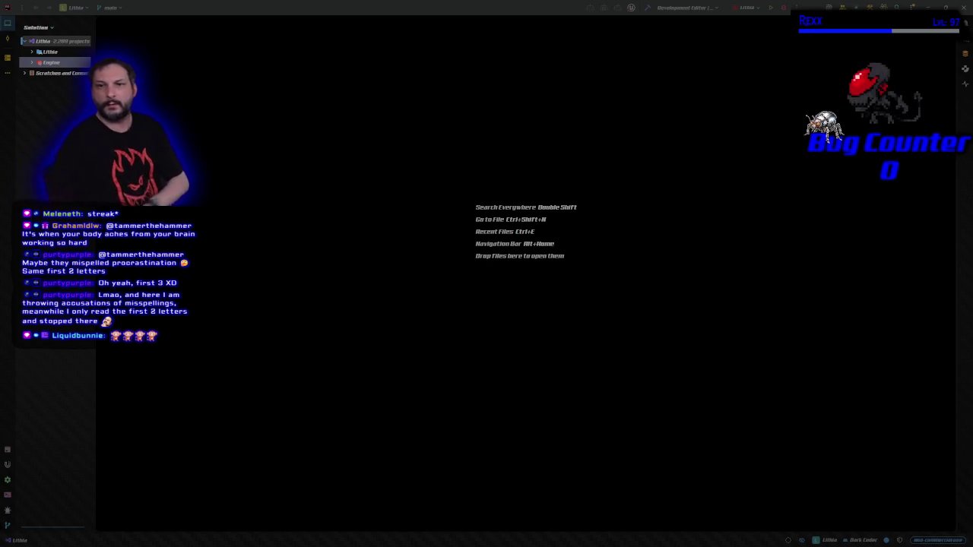
{"action": "left_click", "coordinate": [548, 9]}
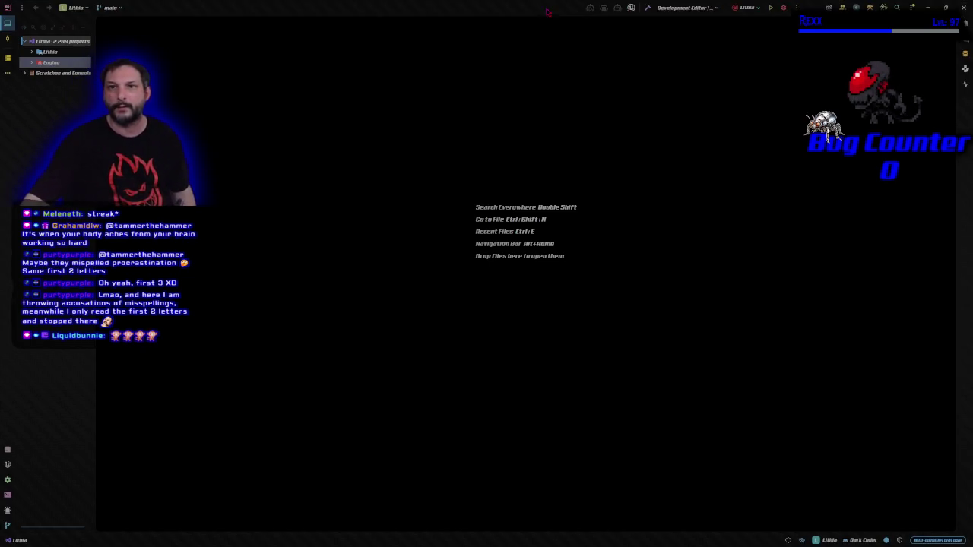
Build and launch Lithia from Rider, then fly toward the grassy valley in the editor
{"action": "left_click", "coordinate": [783, 8]}
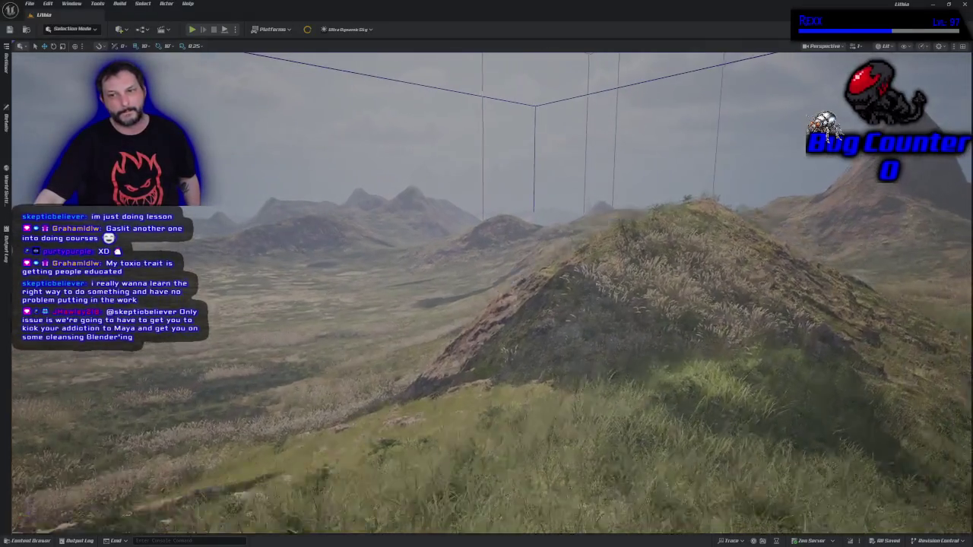
{"action": "left_click_drag", "start_coordinate": [543, 425], "coordinate": [542, 411]}
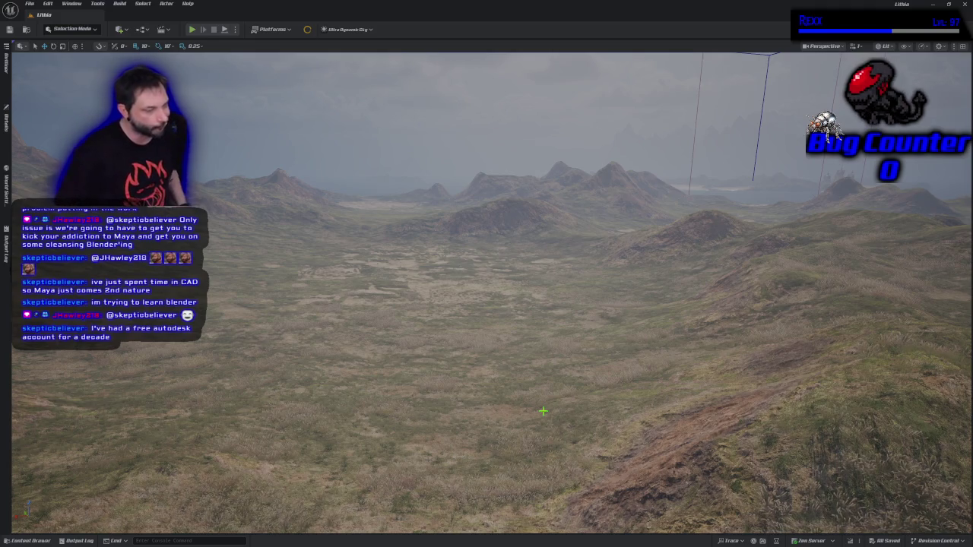
Fly the camera from the hills out over the ocean toward the distant sandy islands
{"action": "key", "text": "1"}
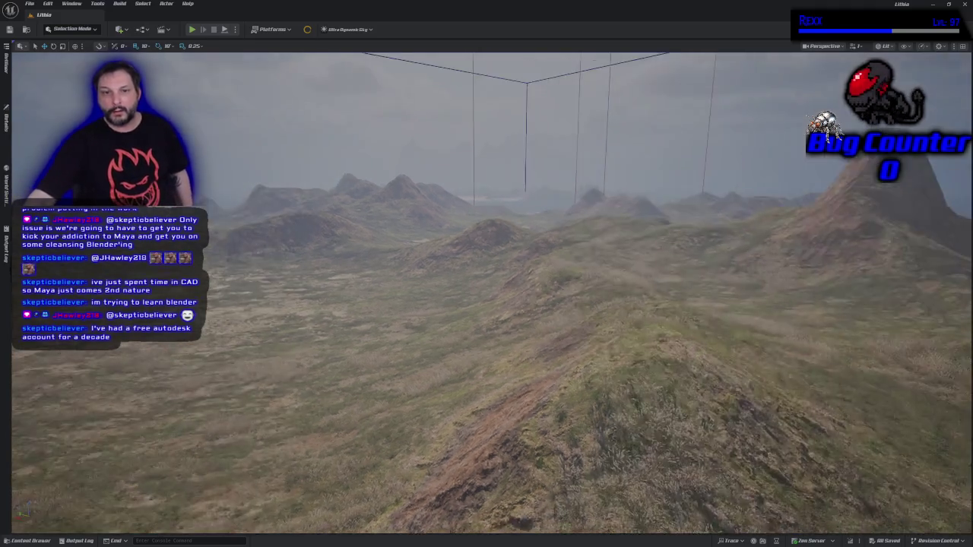
{"action": "left_click_drag", "start_coordinate": [228, 372], "coordinate": [228, 372]}
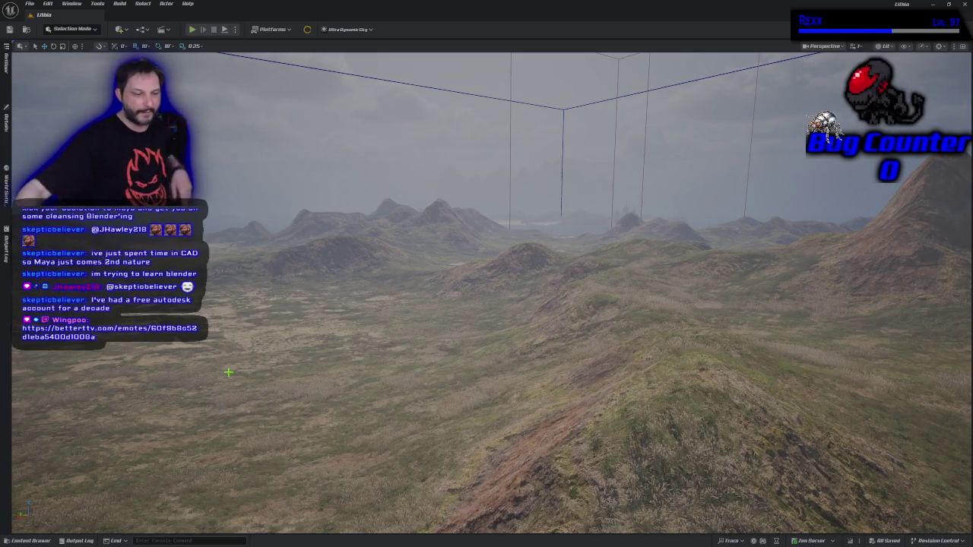
{"action": "left_click_drag", "start_coordinate": [292, 469], "coordinate": [292, 469]}
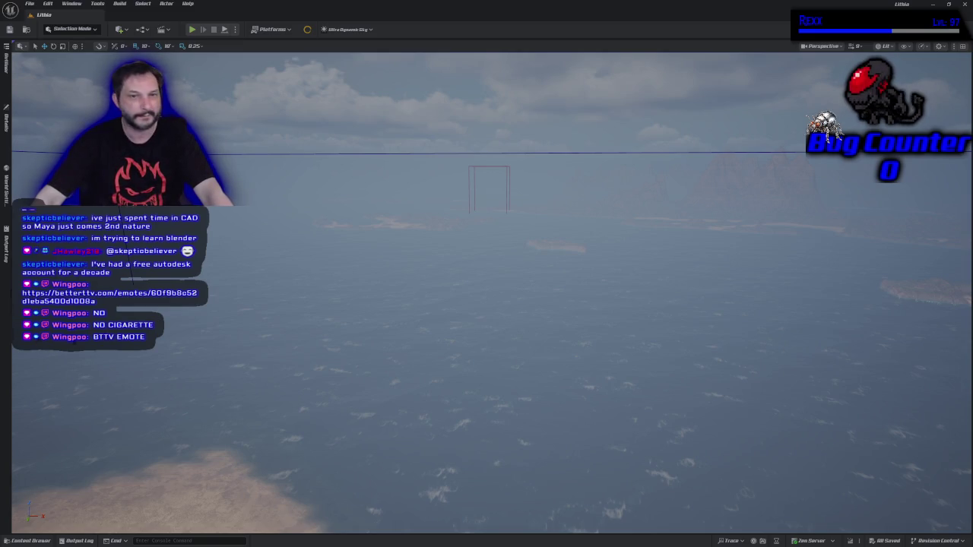
Sweep the view over the sea and island shorelines, then open the Content Browser drawer
{"action": "mouse_move", "coordinate": [441, 325]}
{"action": "left_mouse_down"}
{"action": "mouse_move", "coordinate": [441, 304]}
{"action": "mouse_move", "coordinate": [426, 289]}
{"action": "mouse_move", "coordinate": [433, 335]}
{"action": "mouse_move", "coordinate": [441, 281]}
{"action": "mouse_move", "coordinate": [475, 283]}
{"action": "mouse_move", "coordinate": [481, 430]}
{"action": "mouse_move", "coordinate": [494, 433]}
{"action": "mouse_move", "coordinate": [494, 376]}
{"action": "left_mouse_up"}
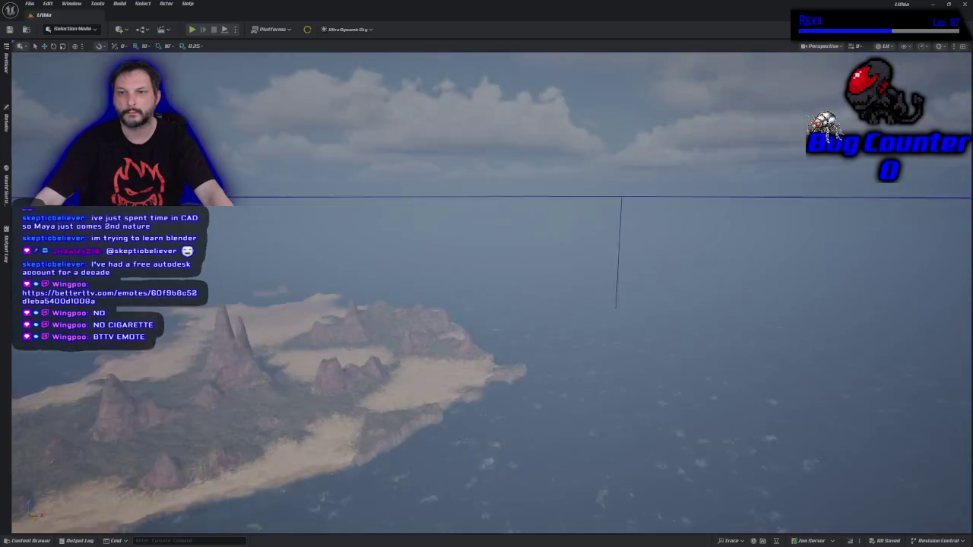
{"action": "mouse_move", "coordinate": [494, 376]}
{"action": "left_mouse_down"}
{"action": "mouse_move", "coordinate": [555, 365]}
{"action": "mouse_move", "coordinate": [684, 369]}
{"action": "left_mouse_up"}
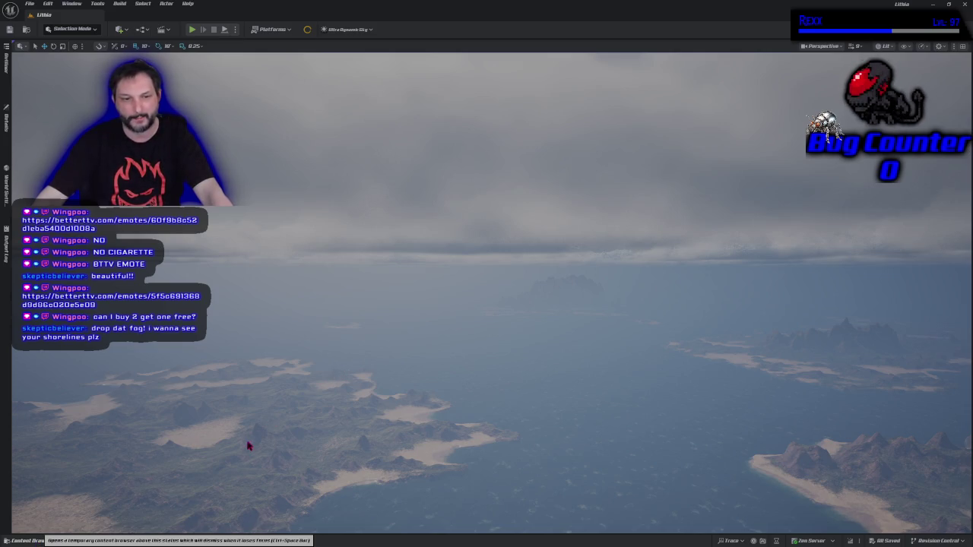
{"action": "key", "text": "ctrl+space"}
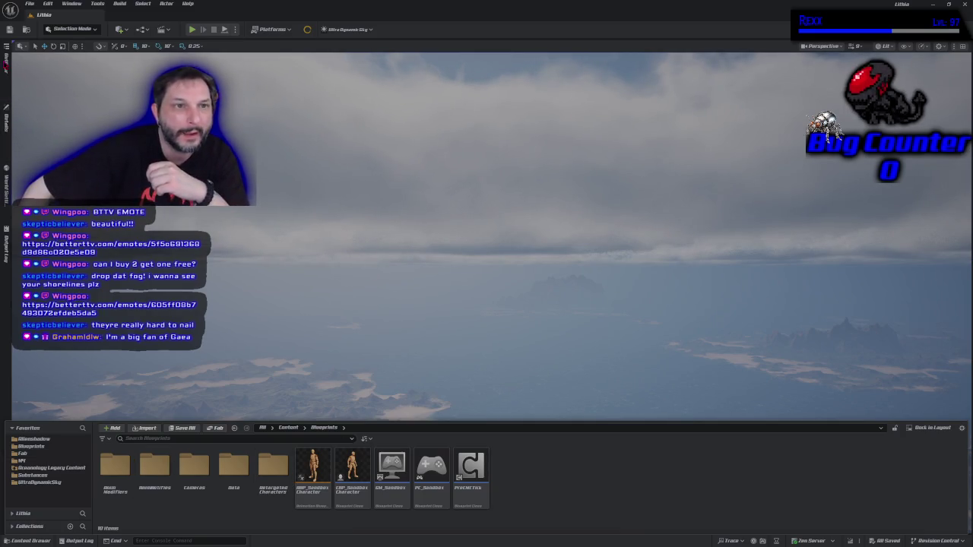
Select Ultra_Dynamic_Sky in the Outliner, collapse its Details, and pitch down over the islands
{"action": "left_click", "coordinate": [6, 72]}
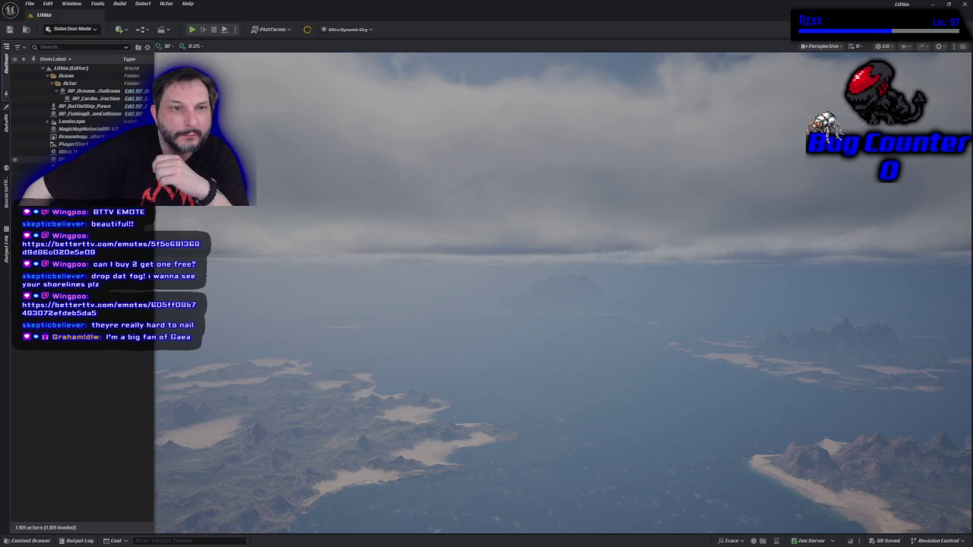
{"action": "left_click", "coordinate": [31, 151]}
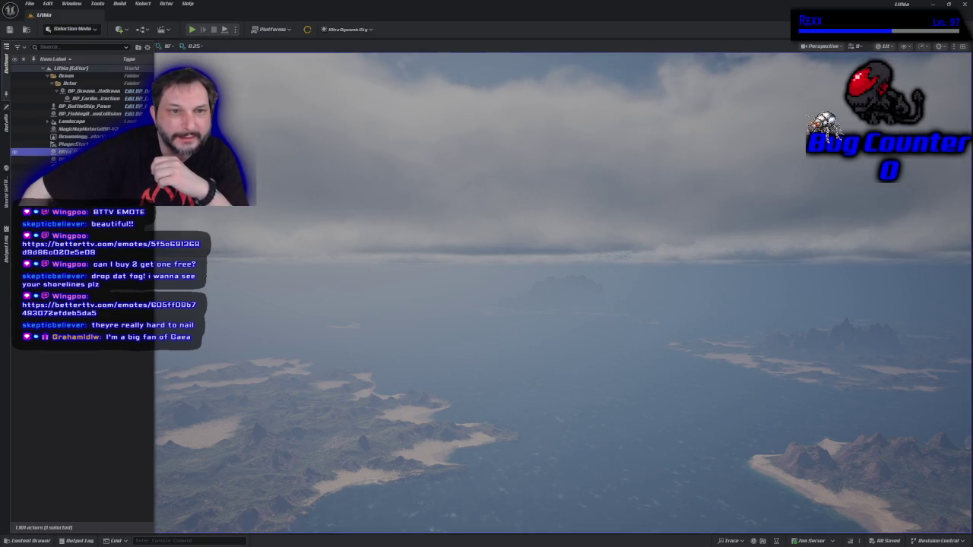
{"action": "left_click", "coordinate": [7, 121]}
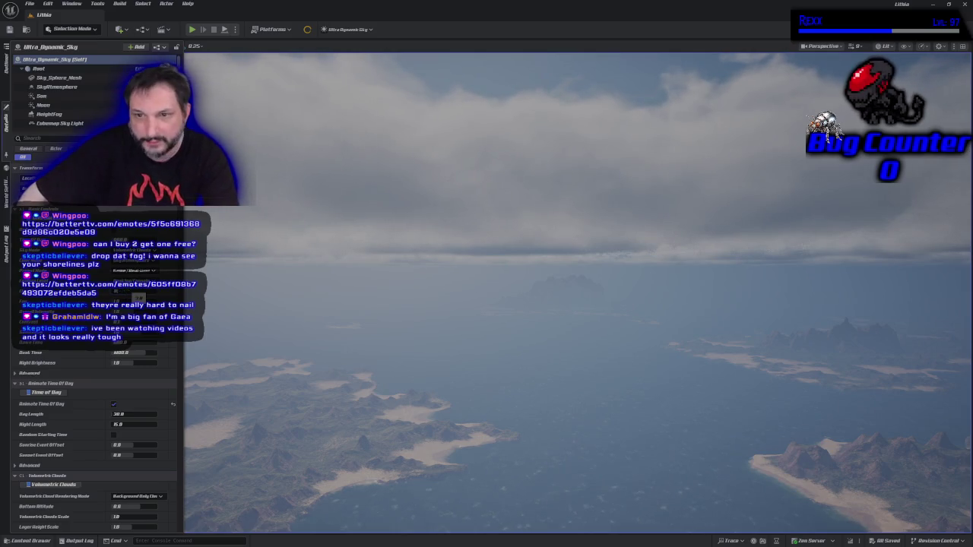
{"action": "left_click_drag", "start_coordinate": [321, 327], "coordinate": [334, 491]}
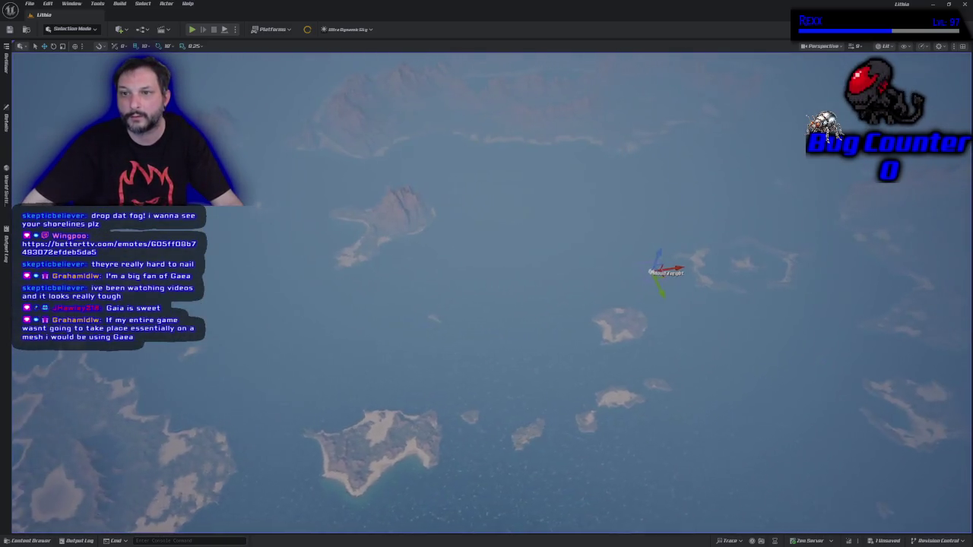
Zoom out and pan until the archipelago, including the forested lagoon island, fills the view
{"action": "scroll", "coordinate": [487, 304], "scroll_direction": "up", "scroll_amount": 5}
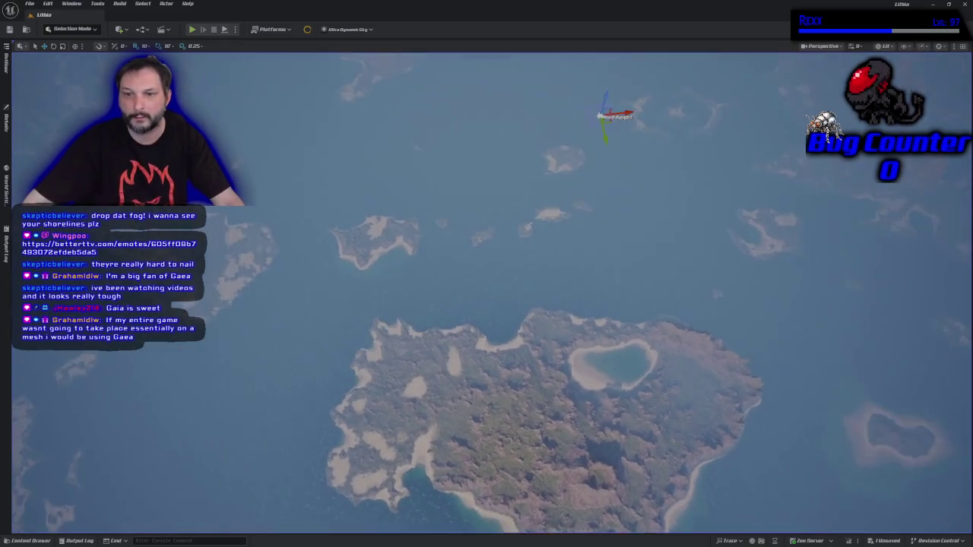
{"action": "scroll", "coordinate": [486, 304], "scroll_direction": "down", "scroll_amount": 5}
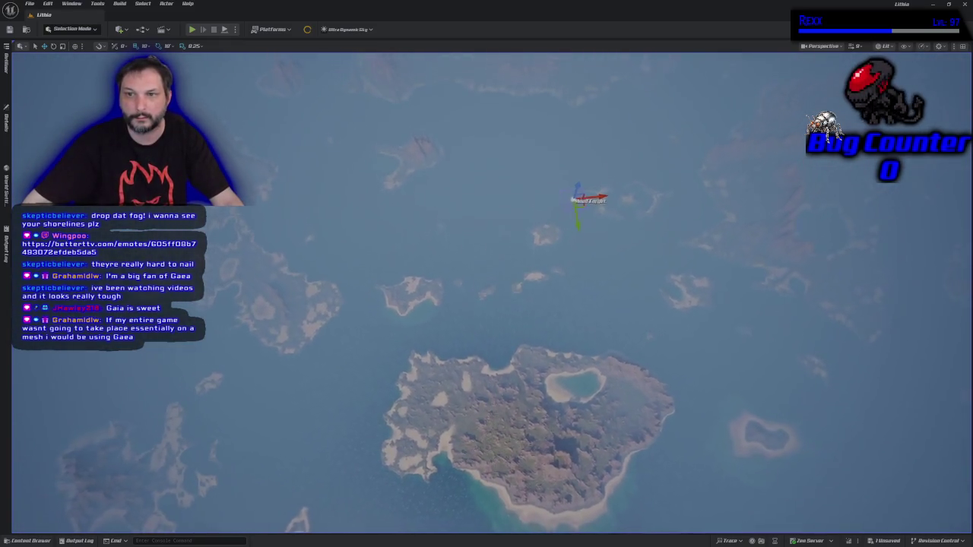
{"action": "scroll", "coordinate": [487, 304], "scroll_direction": "down", "scroll_amount": 4}
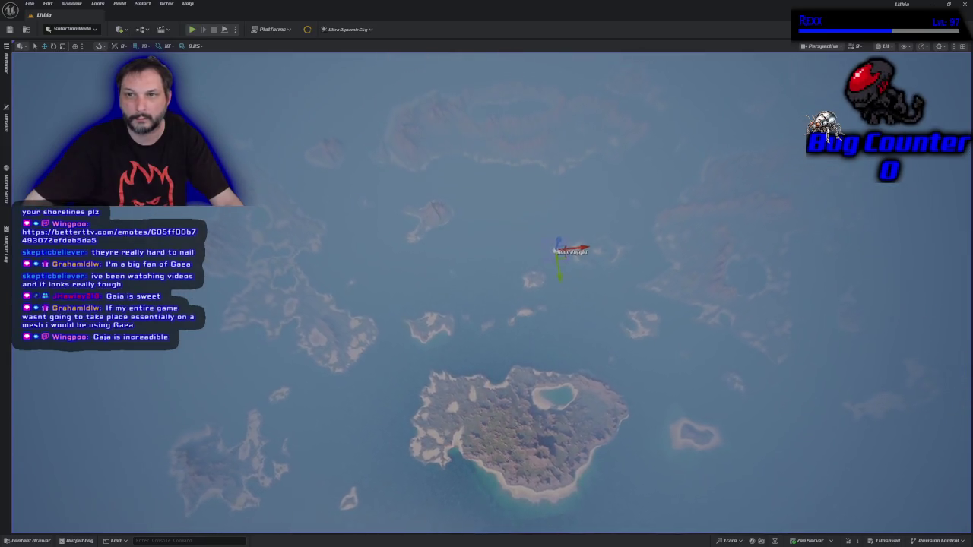
{"action": "scroll", "coordinate": [486, 304], "scroll_direction": "down", "scroll_amount": 4}
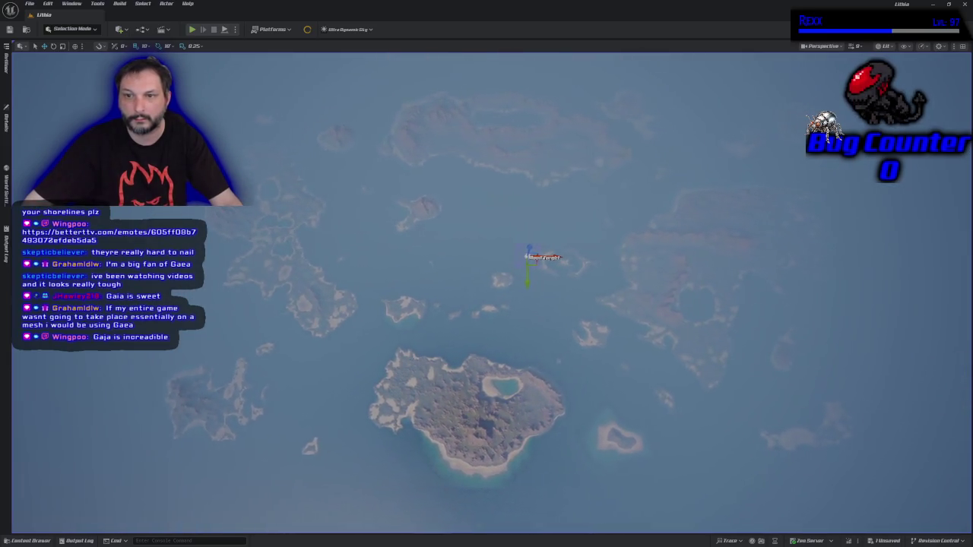
{"action": "key", "text": "Right"}
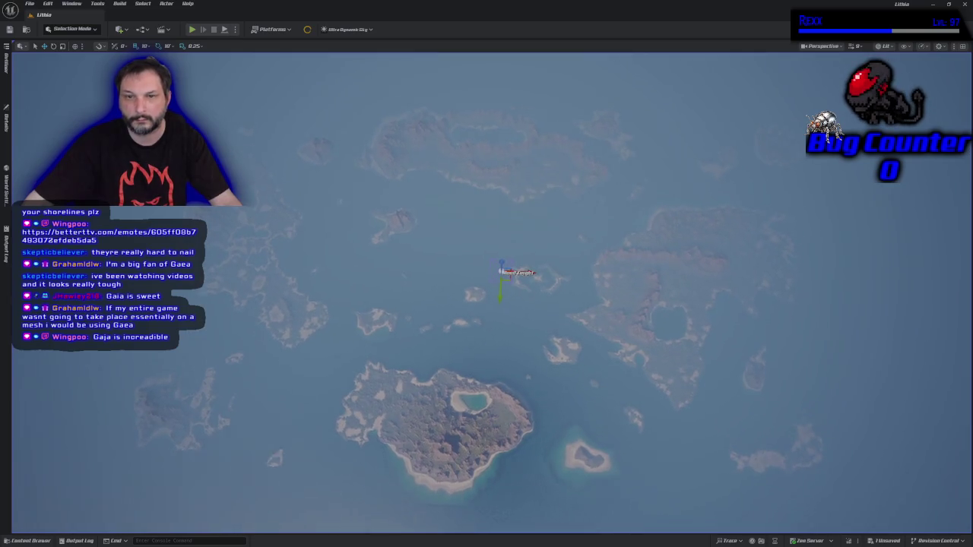
{"action": "key", "text": "Up"}
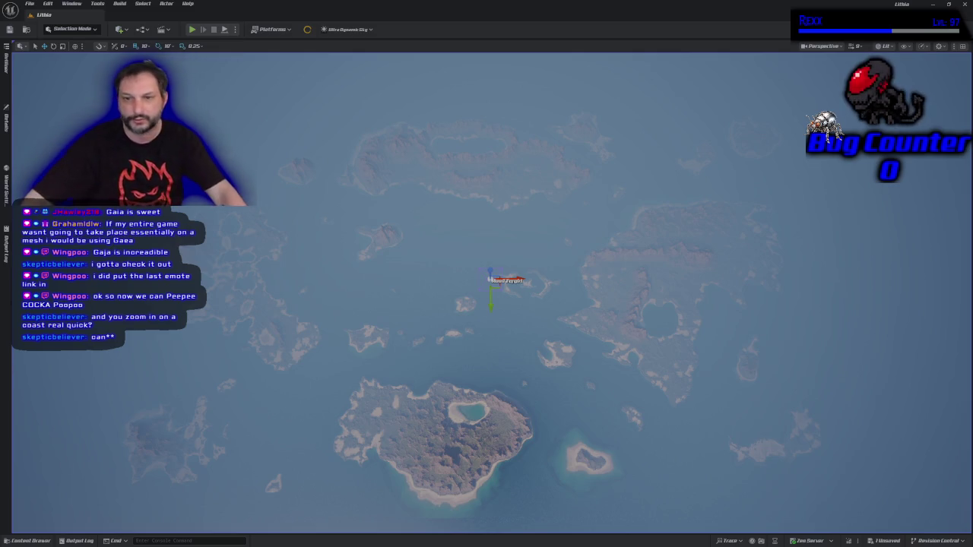
Fly low to the cliff coastline with its sandy beach and rowboat, lowering camera speed
{"action": "left_click_drag", "start_coordinate": [650, 375], "coordinate": [631, 349]}
{"action": "key", "text": "w"}
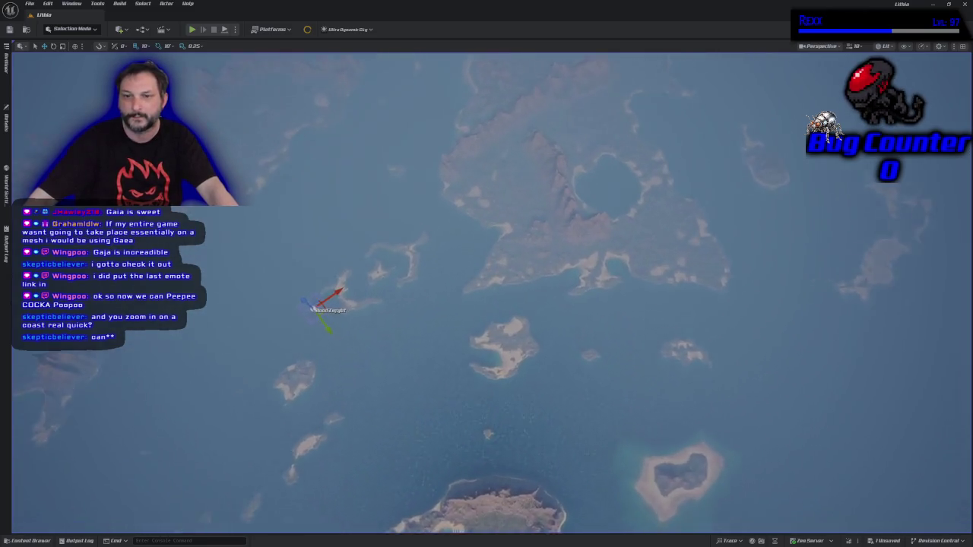
{"action": "key", "text": "w"}
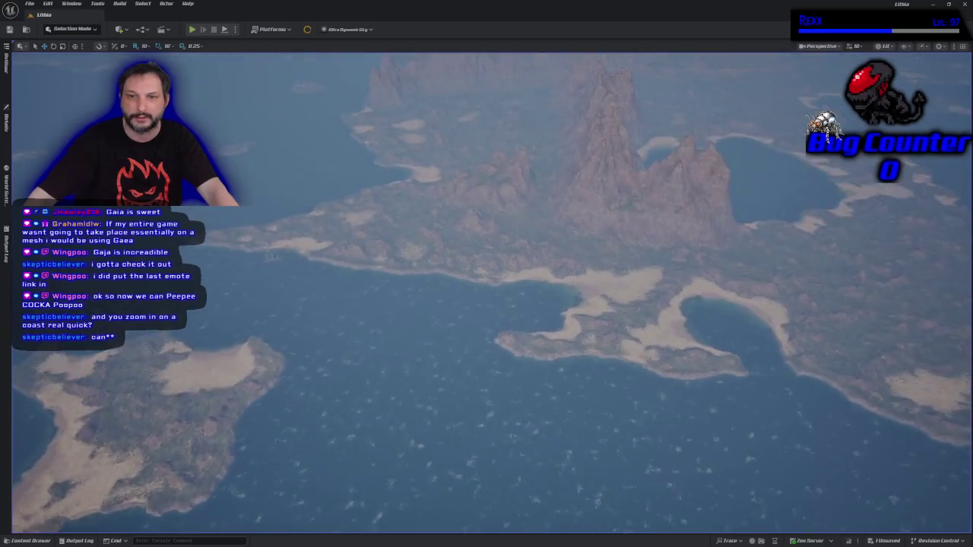
{"action": "key", "text": "w"}
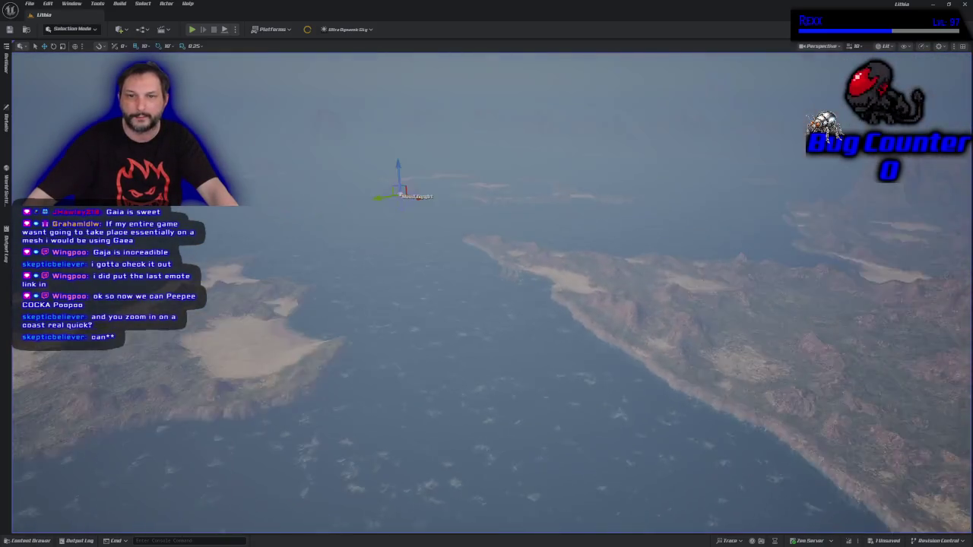
{"action": "key", "text": "w"}
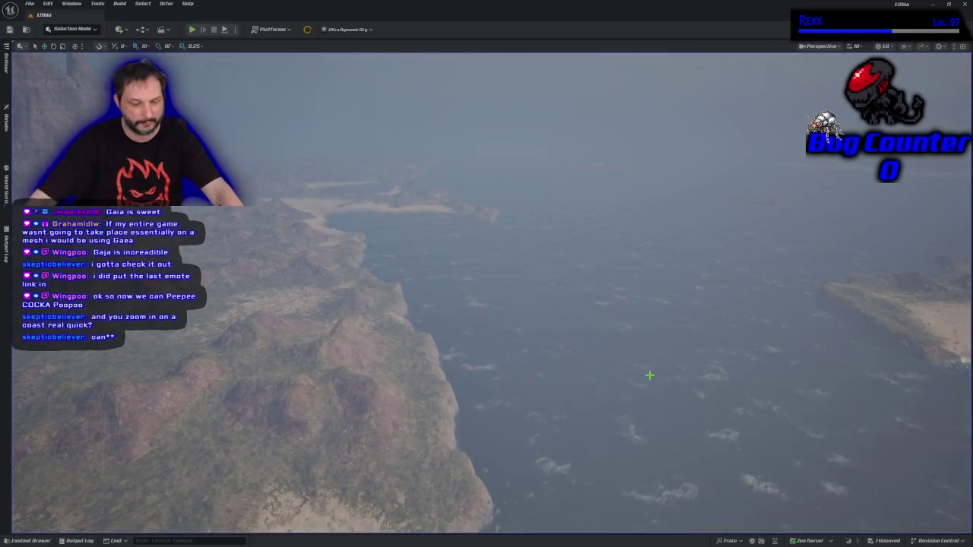
{"action": "scroll", "coordinate": [486, 288], "scroll_direction": "down", "scroll_amount": 1}
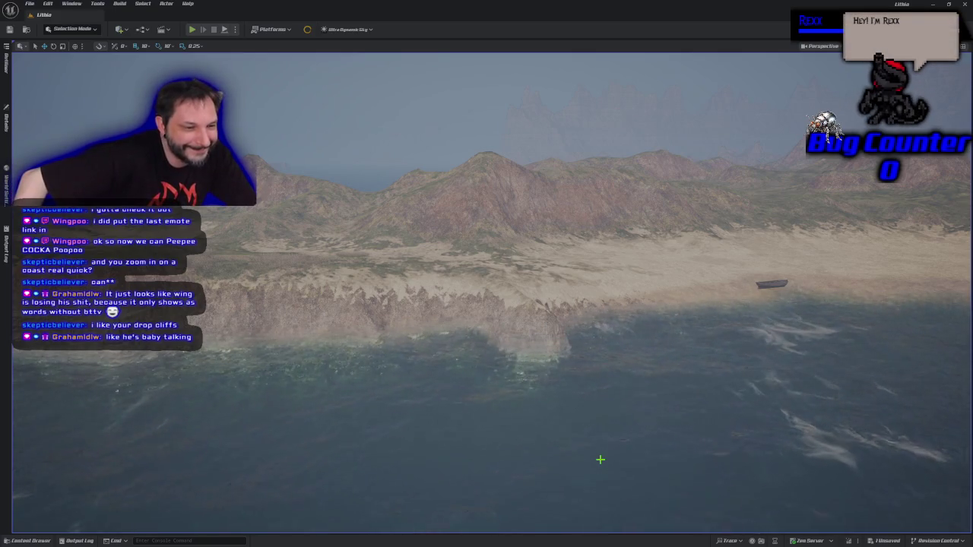
Fly the camera down to the battleship off the coast and bring up the Lithia-Layout-Template.png map
{"action": "mouse_move", "coordinate": [503, 410]}
{"action": "left_mouse_down"}
{"action": "mouse_move", "coordinate": [490, 357]}
{"action": "mouse_move", "coordinate": [456, 311]}
{"action": "mouse_move", "coordinate": [430, 290]}
{"action": "mouse_move", "coordinate": [406, 289]}
{"action": "mouse_move", "coordinate": [490, 286]}
{"action": "mouse_move", "coordinate": [491, 295]}
{"action": "mouse_move", "coordinate": [480, 275]}
{"action": "mouse_move", "coordinate": [479, 297]}
{"action": "mouse_move", "coordinate": [468, 292]}
{"action": "left_mouse_up"}
{"action": "key", "text": "f"}
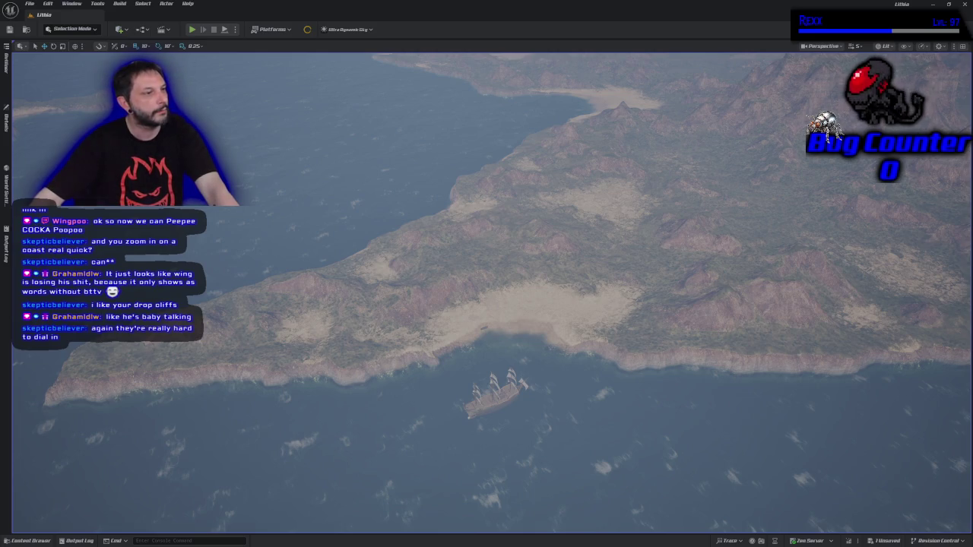
{"action": "key", "text": "alt+Tab"}
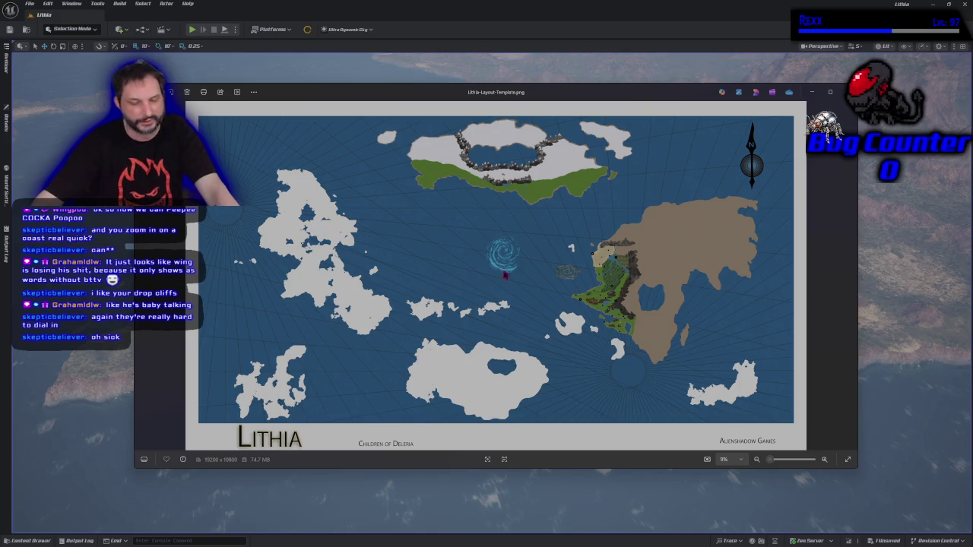
Enlarge the Lithia map in Photos, zoom and pan across the whole layout, then close it
{"action": "double_click", "coordinate": [779, 122]}
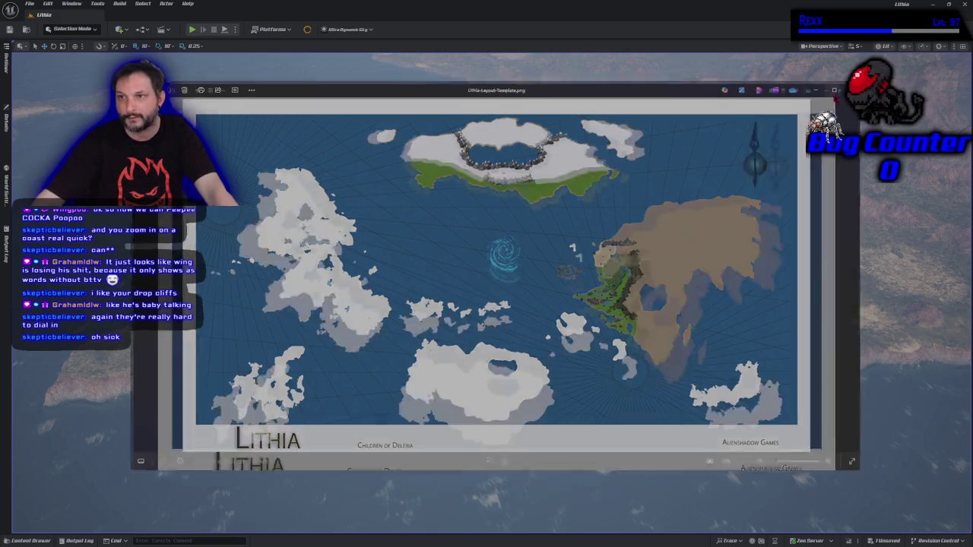
{"action": "scroll", "coordinate": [653, 378], "scroll_direction": "up", "scroll_amount": 2}
{"action": "scroll", "coordinate": [654, 378], "scroll_direction": "up", "scroll_amount": 3}
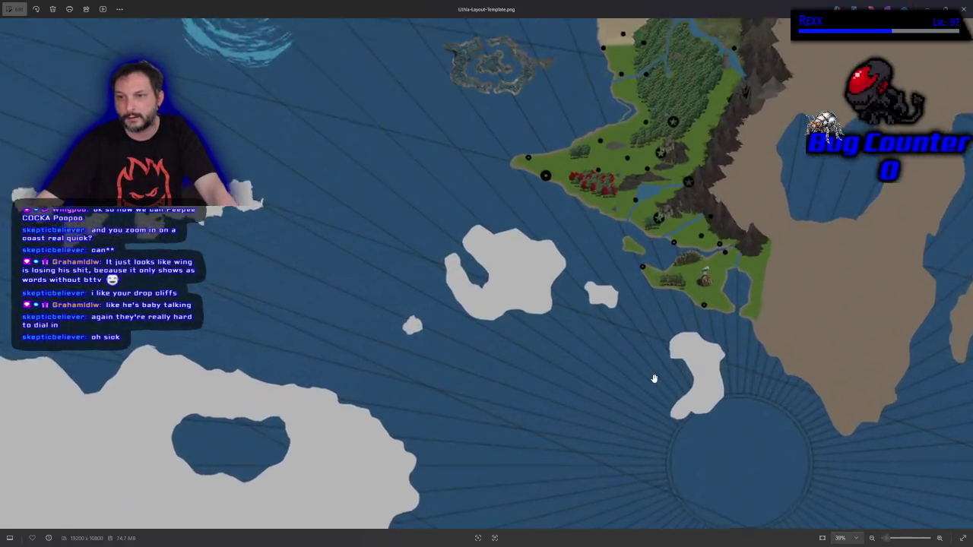
{"action": "scroll", "coordinate": [517, 124], "scroll_direction": "up", "scroll_amount": 3}
{"action": "scroll", "coordinate": [490, 116], "scroll_direction": "up", "scroll_amount": 3}
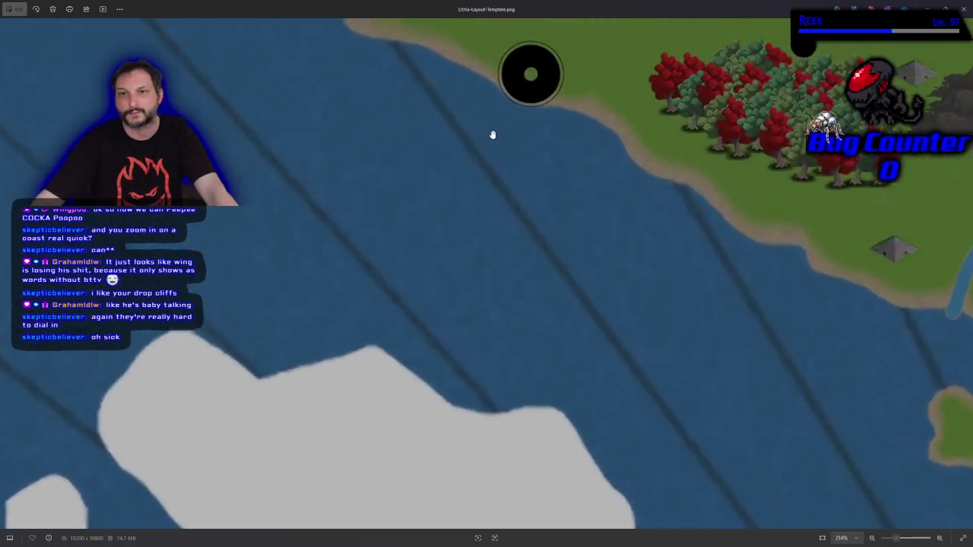
{"action": "left_click_drag", "start_coordinate": [521, 117], "coordinate": [528, 186]}
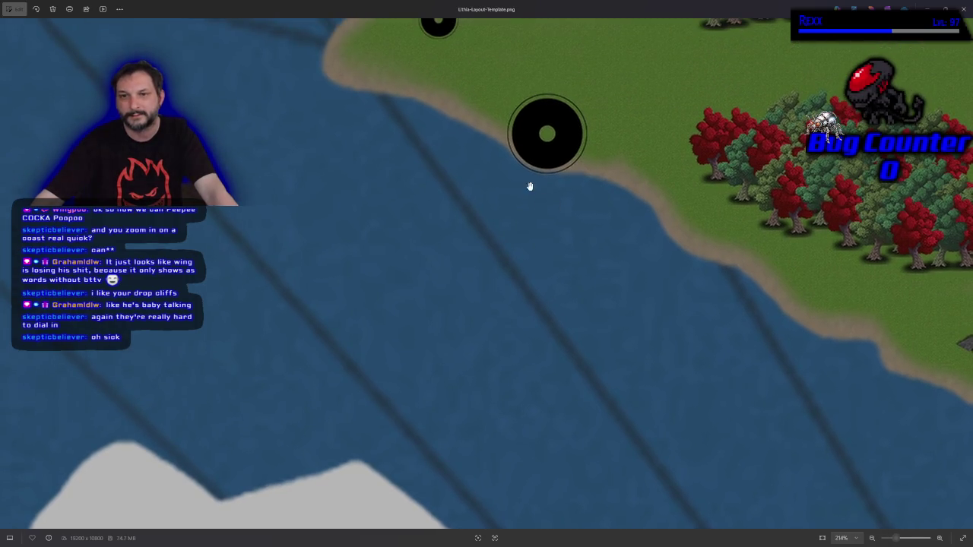
{"action": "scroll", "coordinate": [553, 171], "scroll_direction": "down", "scroll_amount": 10}
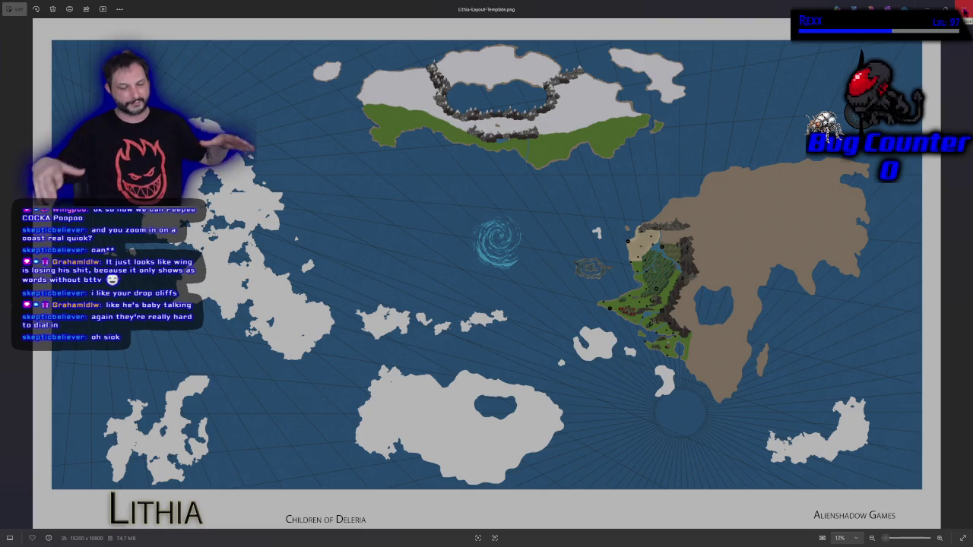
{"action": "left_click", "coordinate": [962, 8]}
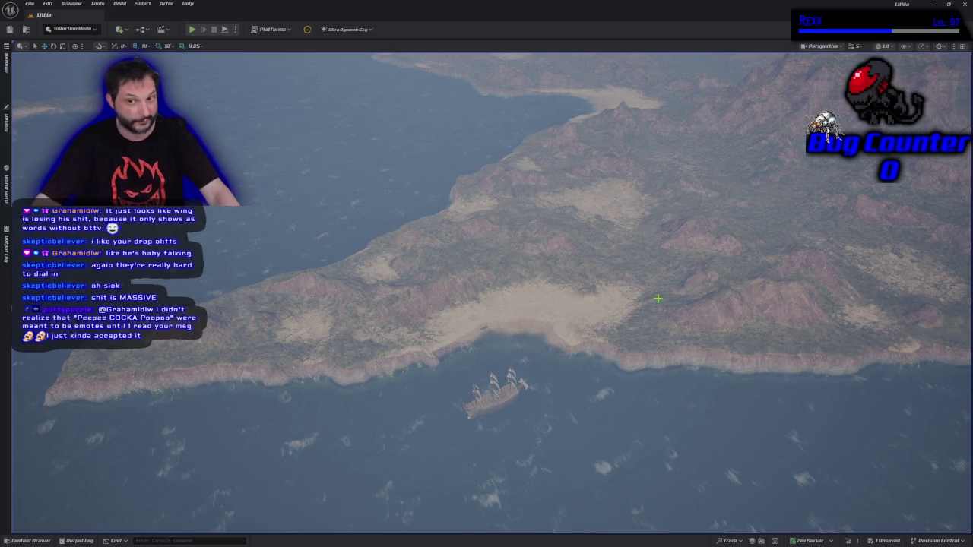
Fly along the coastline past the rocky cliffs, then turn toward the central mountain ridge and horizon
{"action": "left_click_drag", "start_coordinate": [730, 253], "coordinate": [760, 228]}
{"action": "key", "text": "w"}
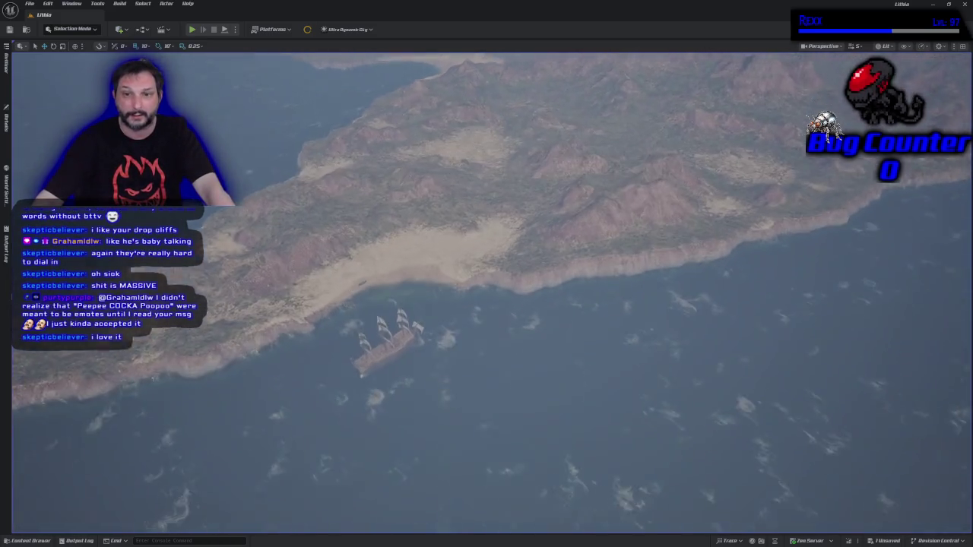
{"action": "key", "text": "w"}
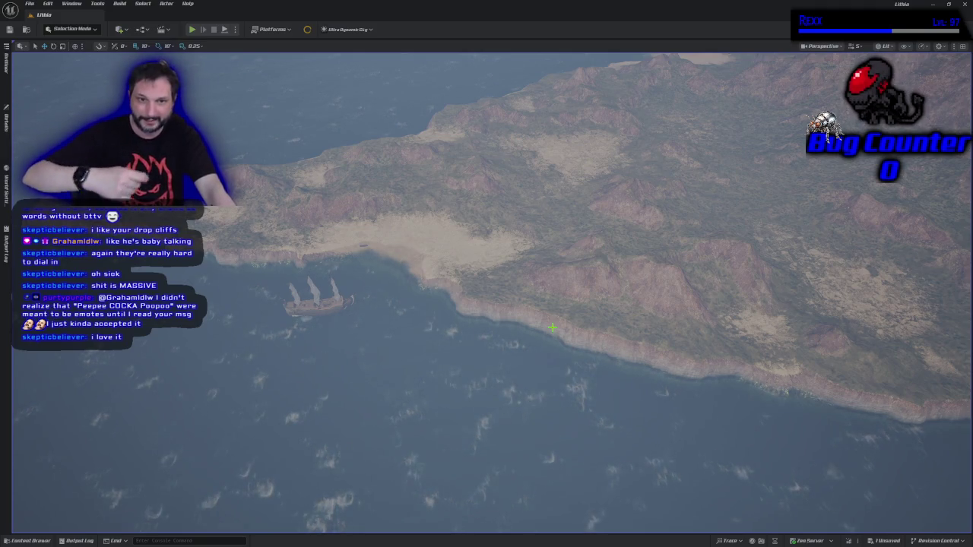
{"action": "mouse_move", "coordinate": [286, 385]}
{"action": "left_mouse_down"}
{"action": "mouse_move", "coordinate": [304, 342]}
{"action": "mouse_move", "coordinate": [308, 373]}
{"action": "mouse_move", "coordinate": [309, 264]}
{"action": "mouse_move", "coordinate": [245, 366]}
{"action": "left_mouse_up"}
{"action": "left_click_drag", "start_coordinate": [375, 376], "coordinate": [377, 290]}
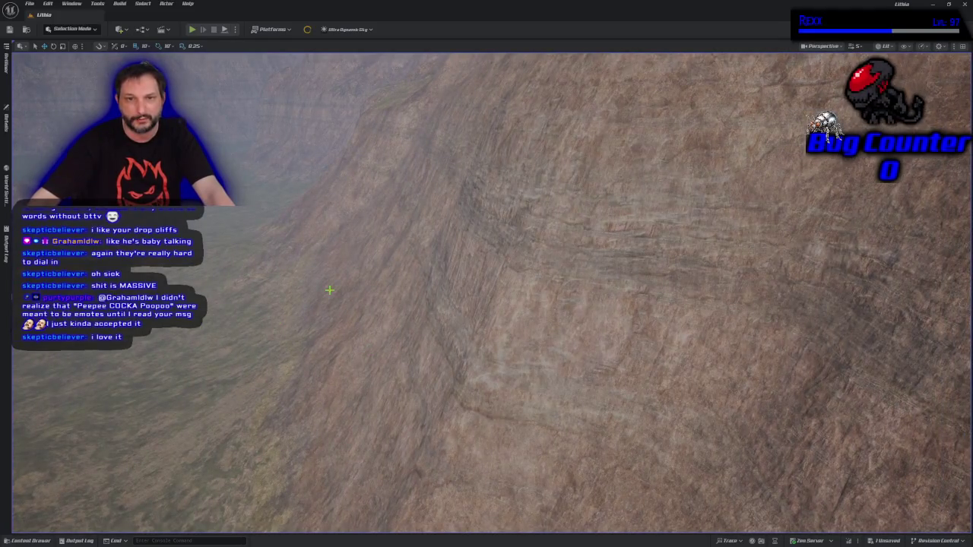
{"action": "left_click_drag", "start_coordinate": [232, 336], "coordinate": [233, 374]}
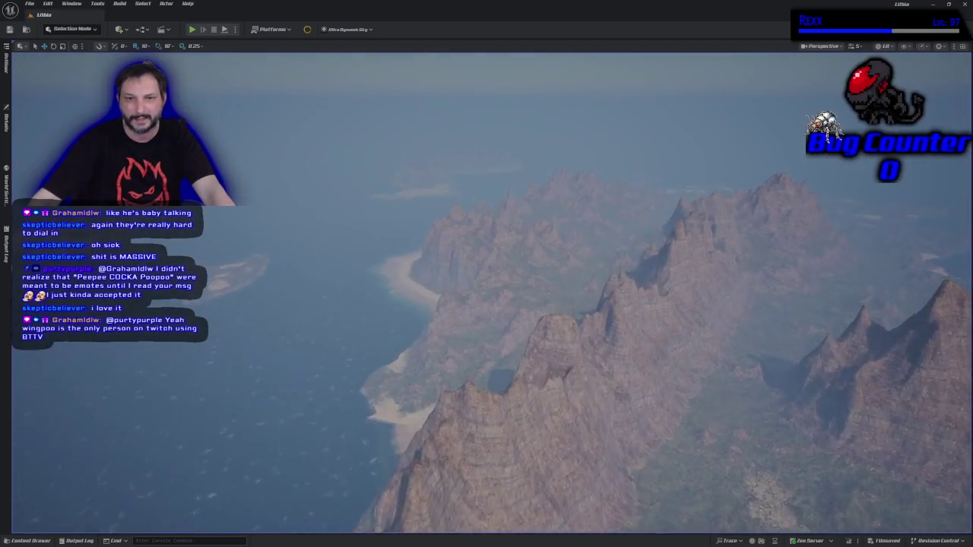
{"action": "mouse_move", "coordinate": [233, 374]}
{"action": "left_mouse_down"}
{"action": "mouse_move", "coordinate": [293, 374]}
{"action": "mouse_move", "coordinate": [278, 366]}
{"action": "mouse_move", "coordinate": [278, 347]}
{"action": "mouse_move", "coordinate": [401, 259]}
{"action": "left_mouse_up"}
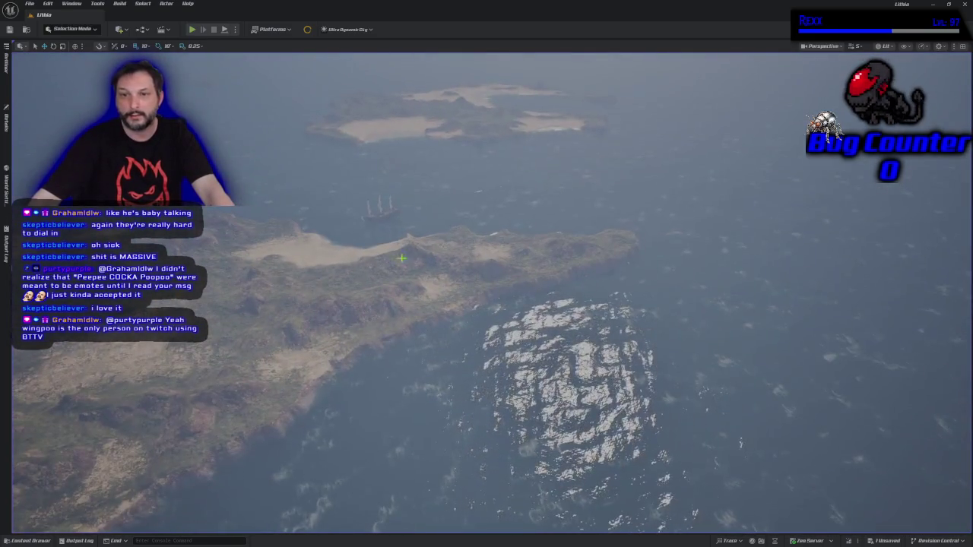
{"action": "left_click_drag", "start_coordinate": [226, 249], "coordinate": [226, 228]}
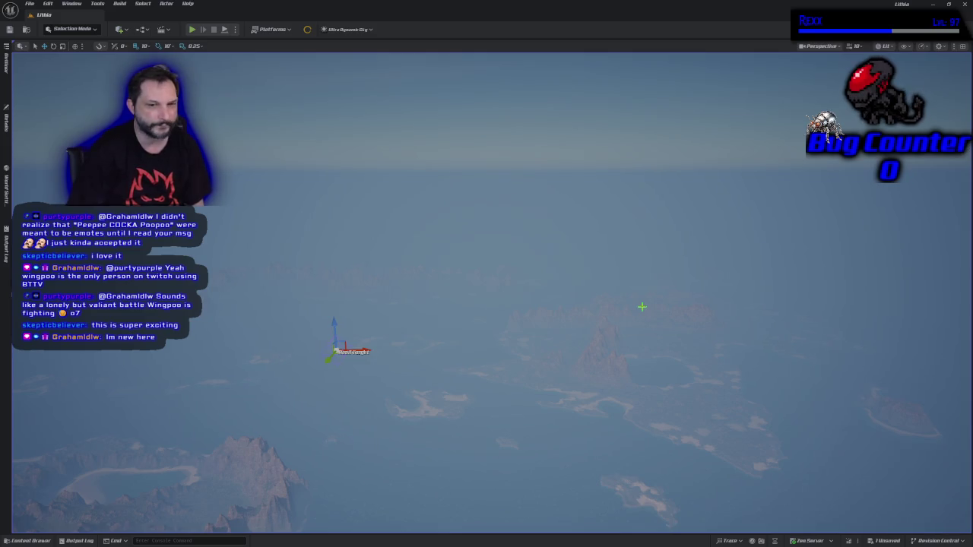
Fly around the nearby islands toward the beach and bring up the play-test launch options
{"action": "mouse_move", "coordinate": [655, 405]}
{"action": "left_mouse_down"}
{"action": "mouse_move", "coordinate": [669, 380]}
{"action": "mouse_move", "coordinate": [608, 342]}
{"action": "mouse_move", "coordinate": [639, 361]}
{"action": "left_mouse_up"}
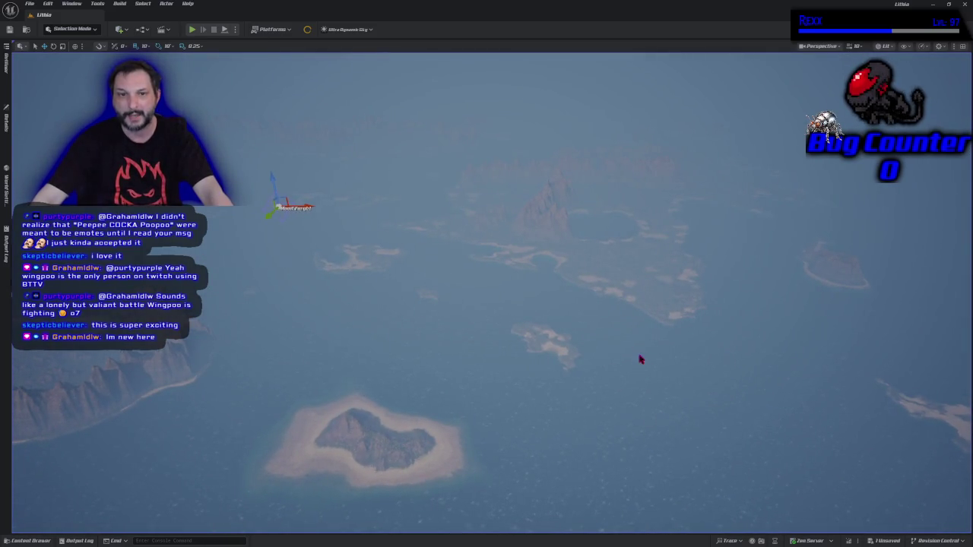
{"action": "mouse_move", "coordinate": [691, 393]}
{"action": "left_mouse_down"}
{"action": "mouse_move", "coordinate": [691, 410]}
{"action": "mouse_move", "coordinate": [707, 380]}
{"action": "mouse_move", "coordinate": [699, 372]}
{"action": "mouse_move", "coordinate": [676, 422]}
{"action": "left_mouse_up"}
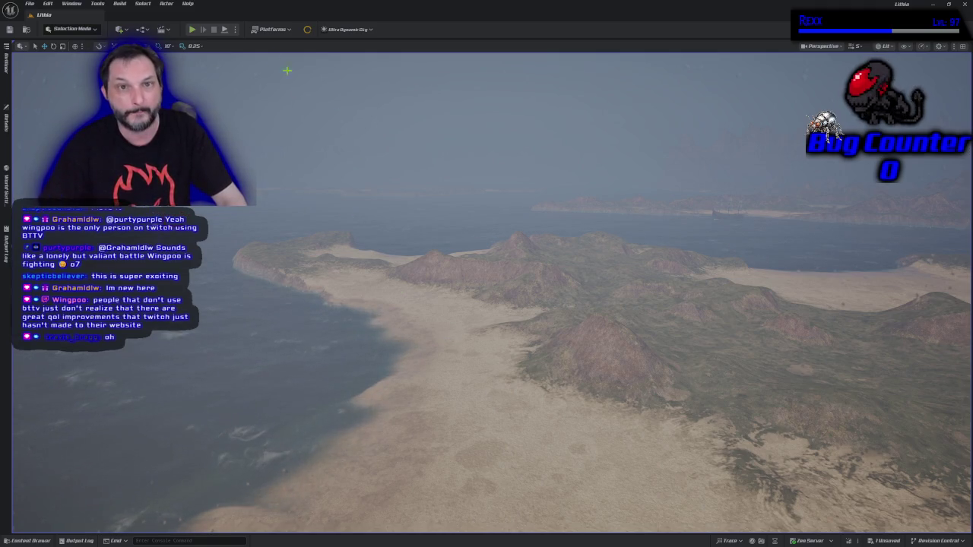
{"action": "left_click", "coordinate": [236, 28]}
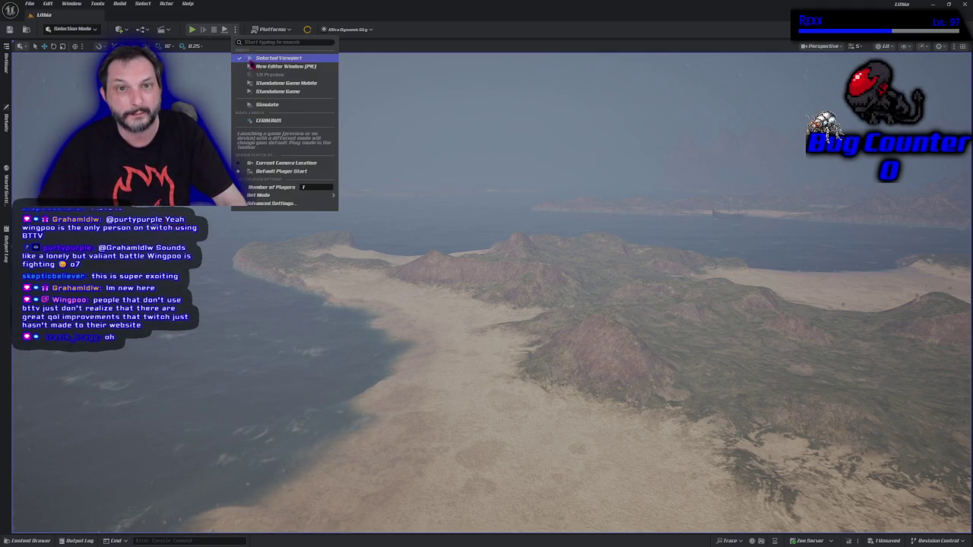
Spawn the player at the Default Player Start and launch the play-test with Alt+P
{"action": "left_click", "coordinate": [283, 172]}
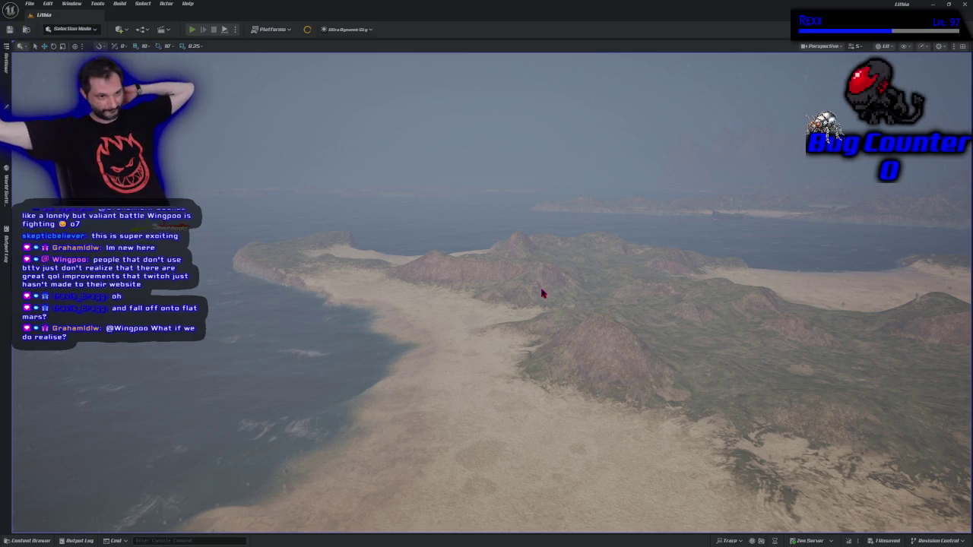
{"action": "key", "text": "alt+p"}
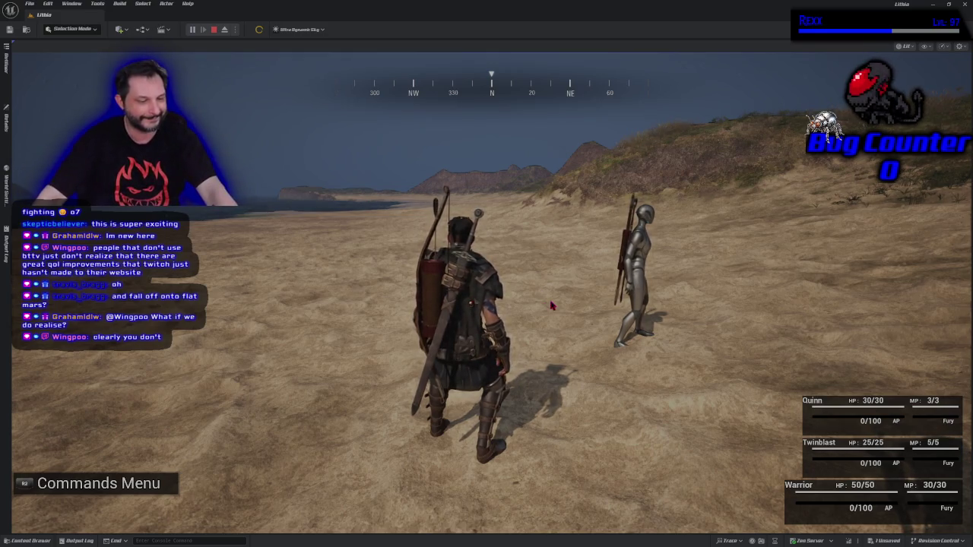
Run the character along the beach, then stop the play session and frame the player actor
{"action": "left_click", "coordinate": [552, 306]}
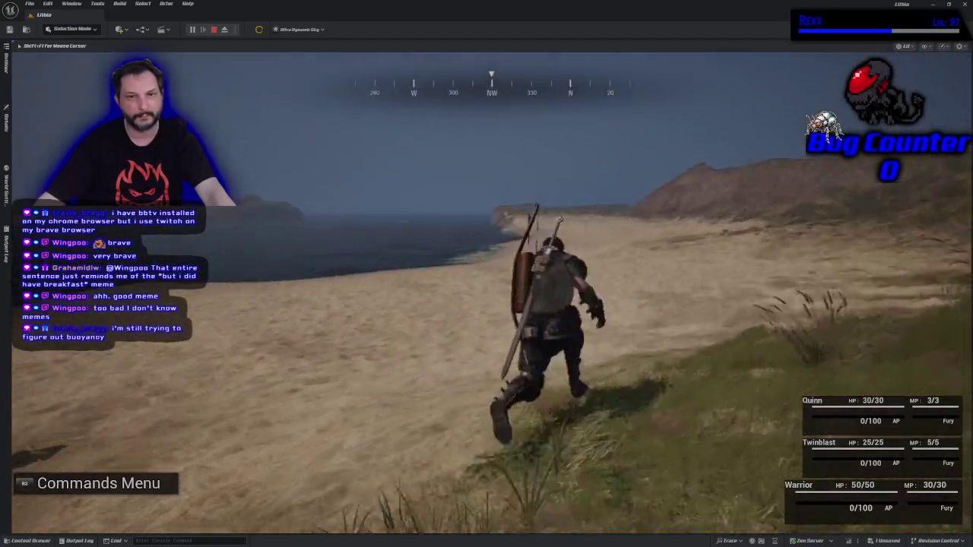
{"action": "key", "text": "Escape"}
{"action": "key", "text": "f"}
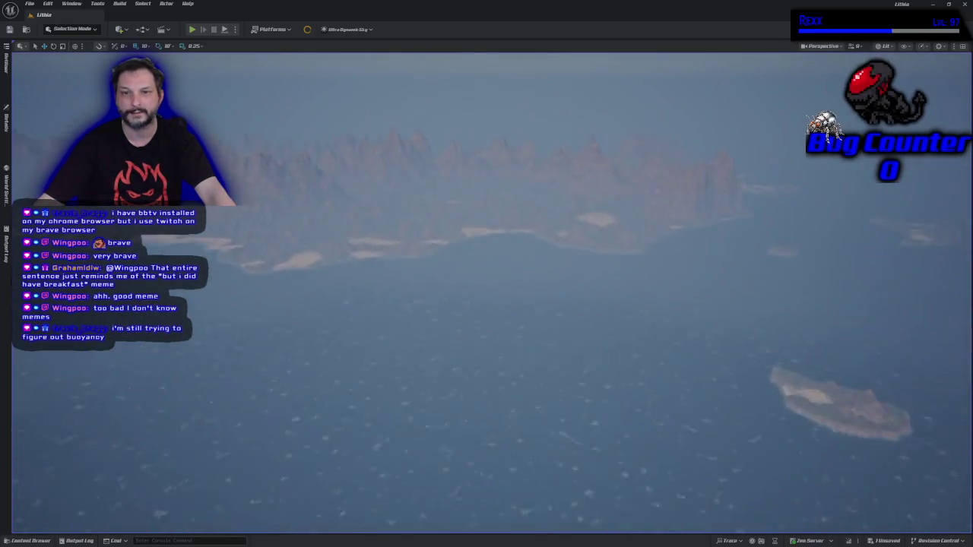
Fly the camera to the coast and select the battleship anchored offshore
{"action": "key", "text": "f"}
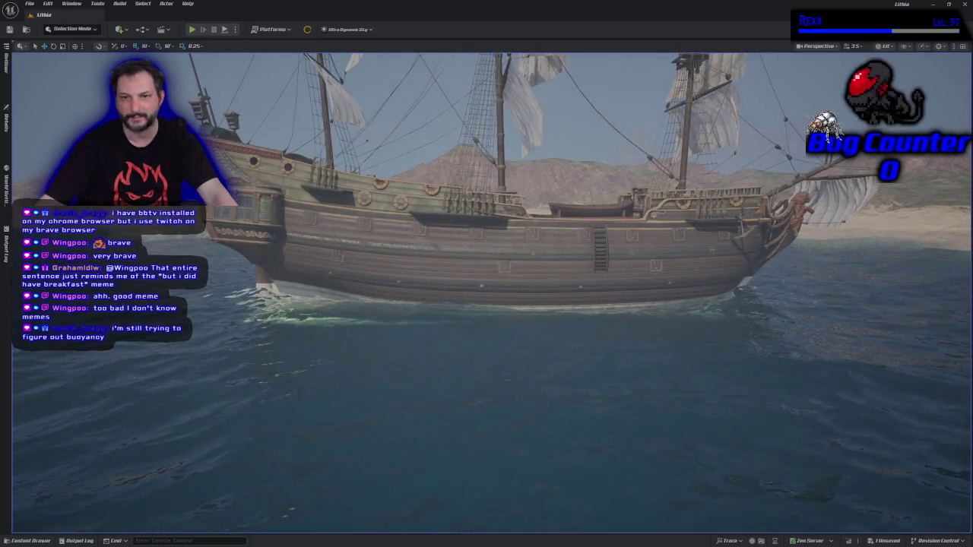
{"action": "left_click", "coordinate": [480, 371]}
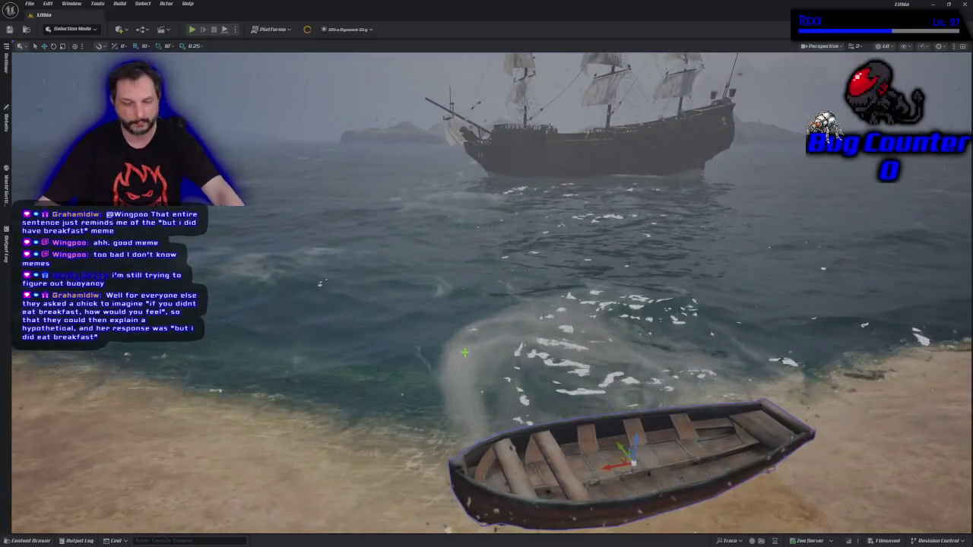
Play-test the level, walk the character to the rowboat, and centre the browser's fishing screenshot
{"action": "key", "text": "alt+p"}
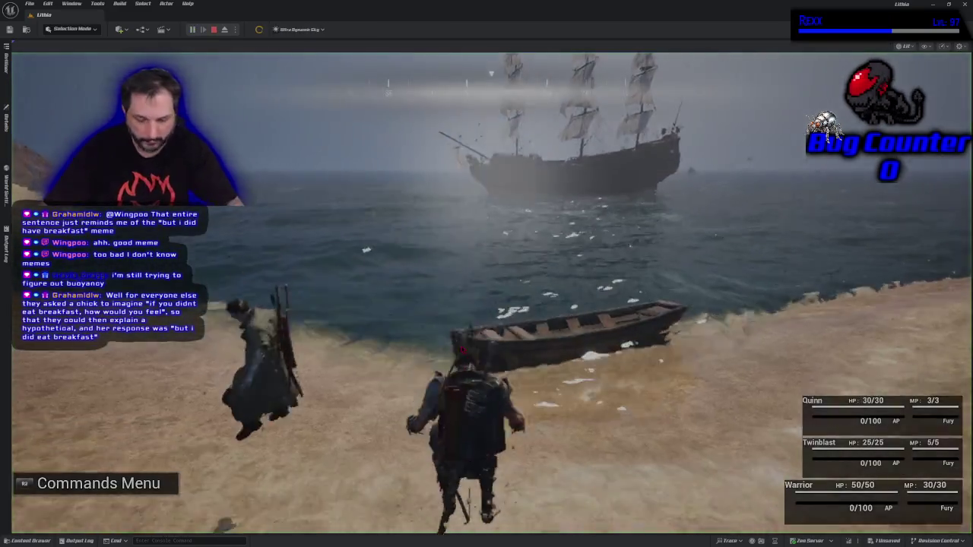
{"action": "left_click", "coordinate": [536, 353]}
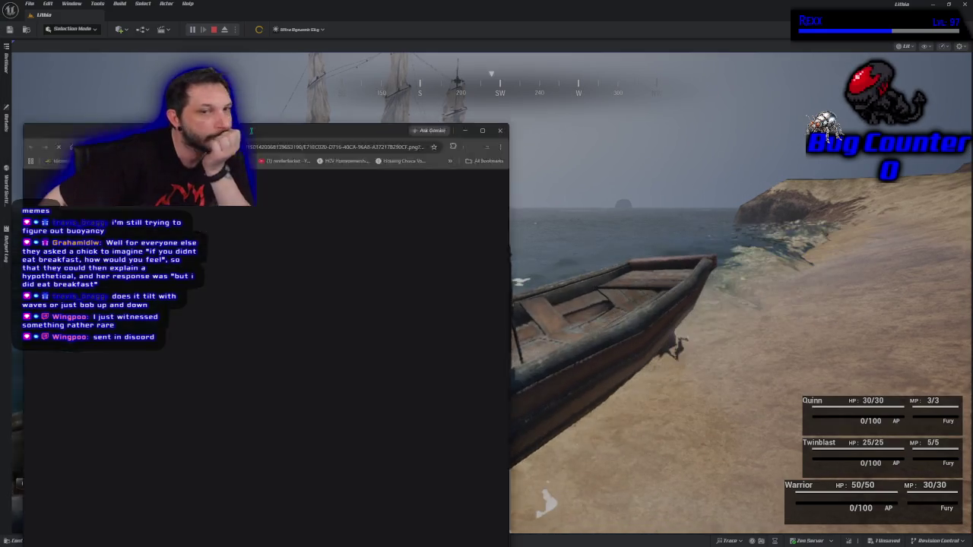
{"action": "mouse_move", "coordinate": [251, 131]}
{"action": "left_mouse_down"}
{"action": "mouse_move", "coordinate": [625, 89]}
{"action": "mouse_move", "coordinate": [543, 55]}
{"action": "left_mouse_up"}
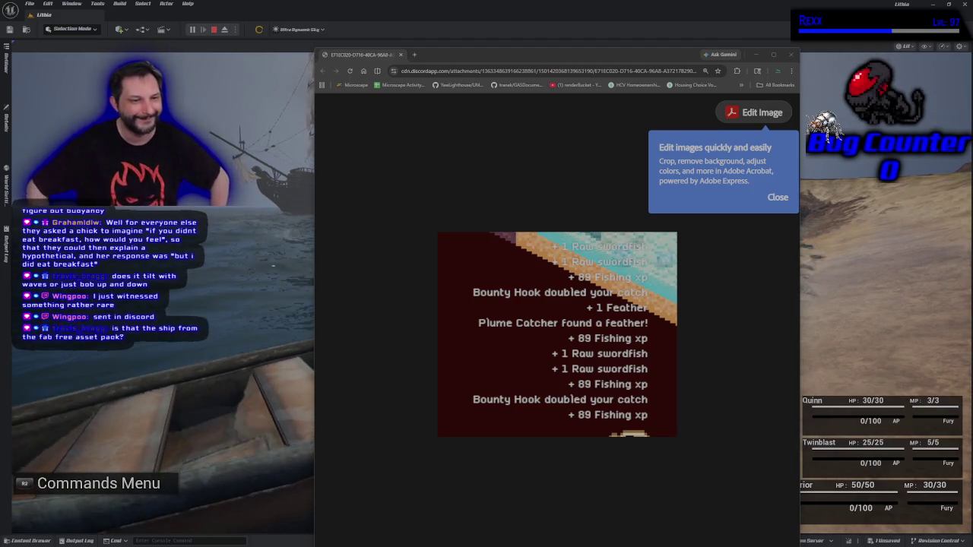
Close the Chrome window with the shared fishing screenshot to return to the game
{"action": "left_click", "coordinate": [395, 57]}
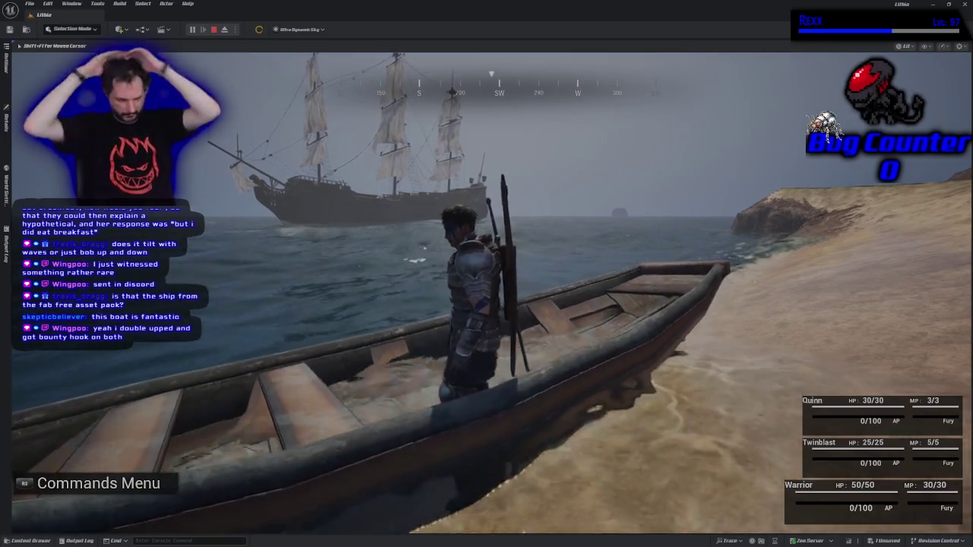
Stop the play-test and open the BP_BattleShip_Pawn blueprint from the Outliner
{"action": "key", "text": "Escape"}
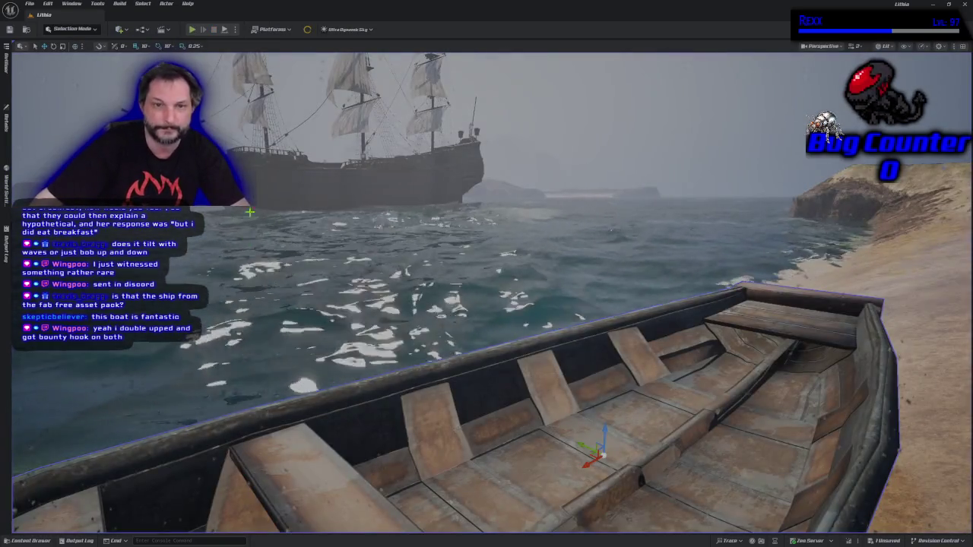
{"action": "left_click", "coordinate": [6, 60]}
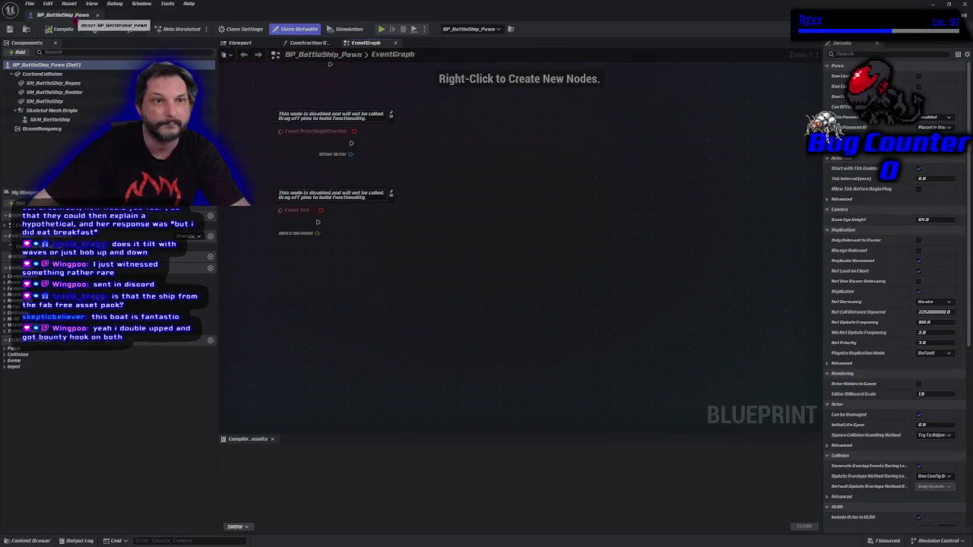
{"action": "left_click", "coordinate": [85, 23]}
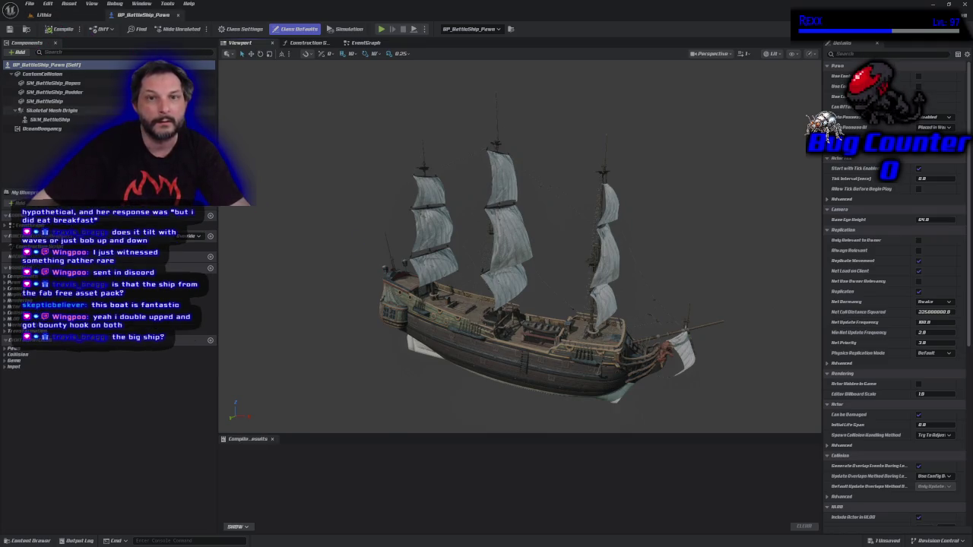
Check the blueprint's Event Graph and Viewport, locate it in the Content Drawer, then close it
{"action": "left_click", "coordinate": [366, 43]}
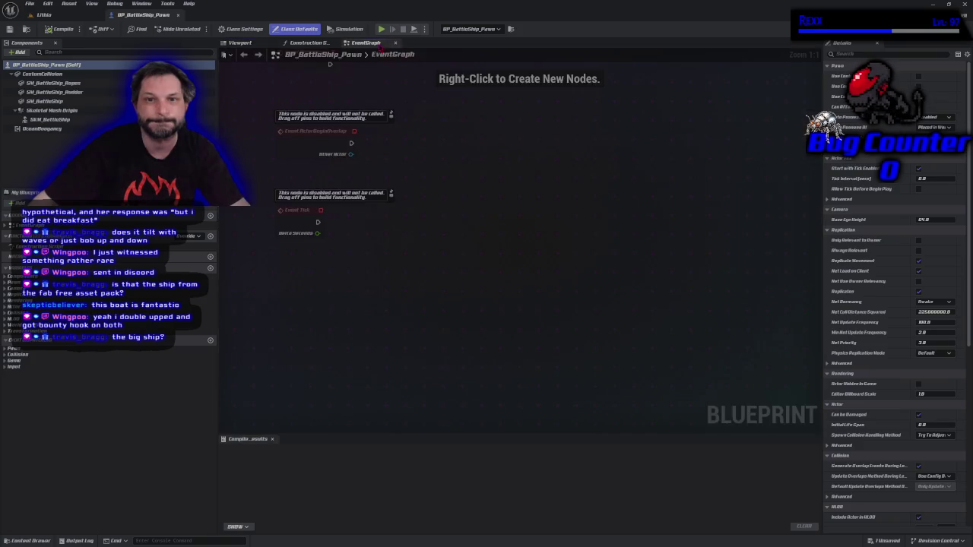
{"action": "left_click", "coordinate": [248, 43]}
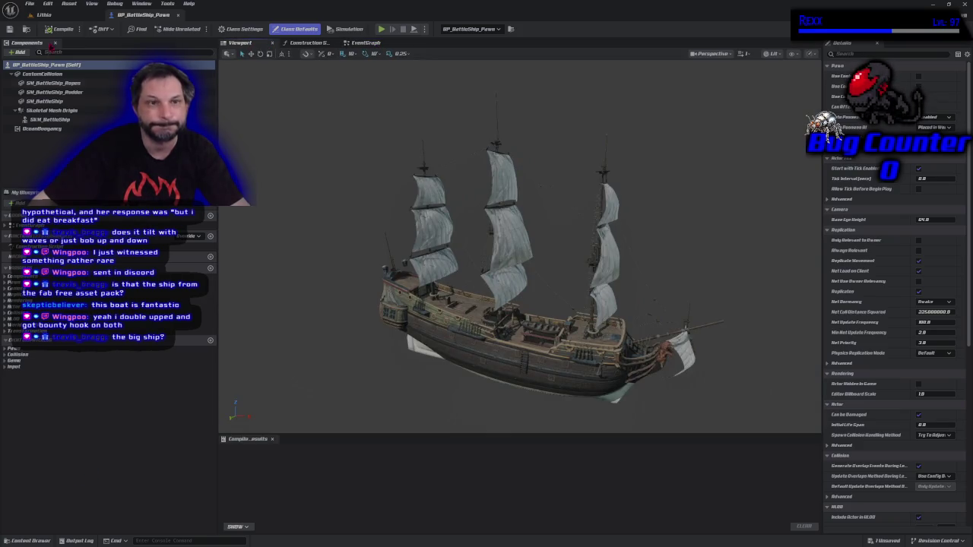
{"action": "key", "text": "ctrl+space"}
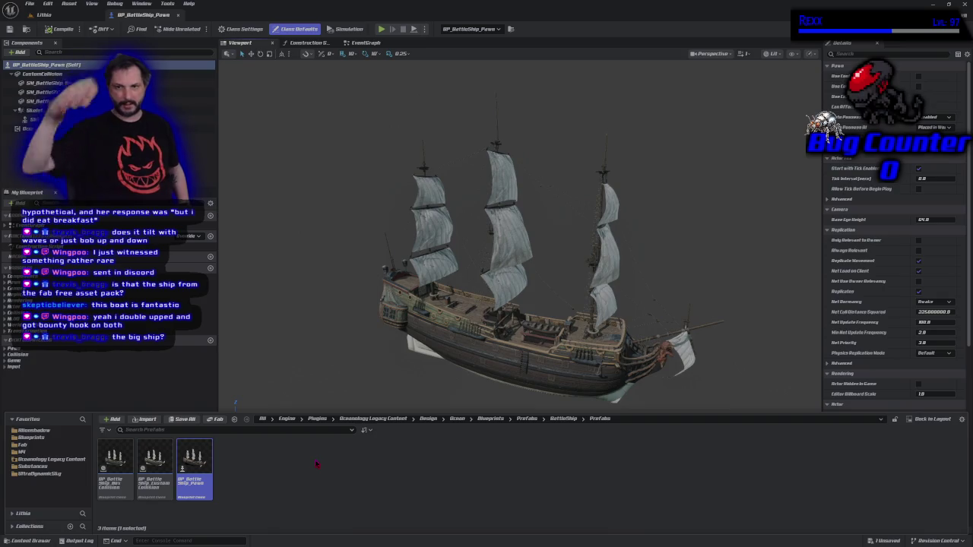
{"action": "key", "text": "ctrl+space"}
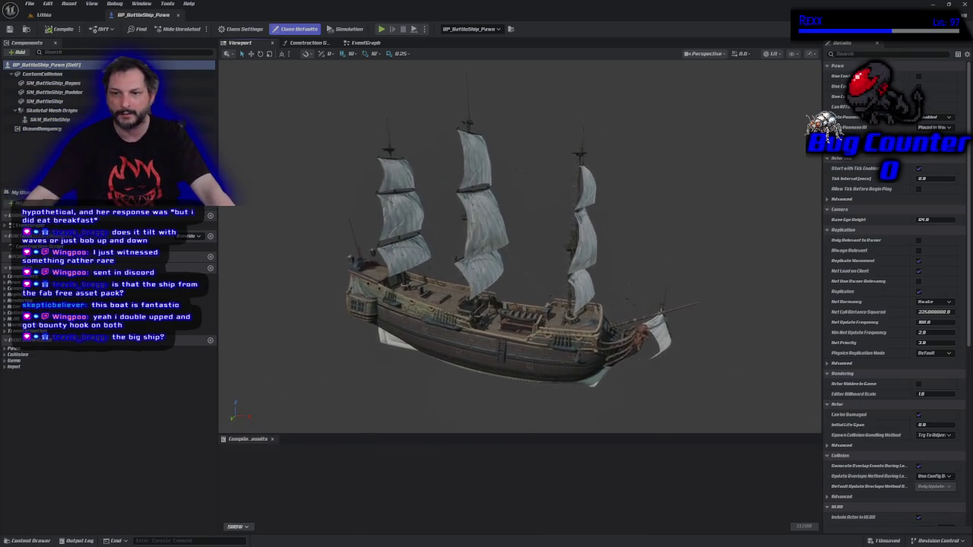
{"action": "scroll", "coordinate": [520, 246], "scroll_direction": "up", "scroll_amount": 5}
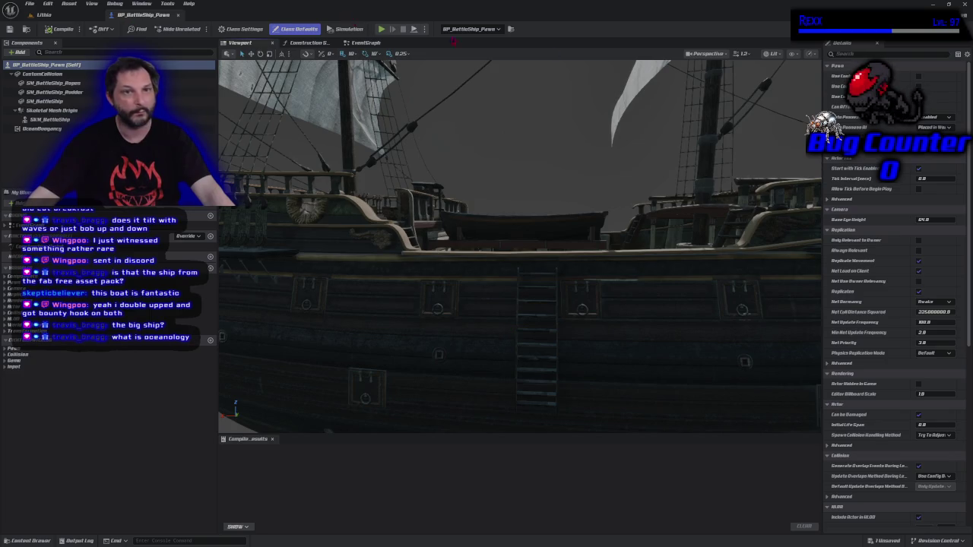
{"action": "left_click", "coordinate": [178, 15]}
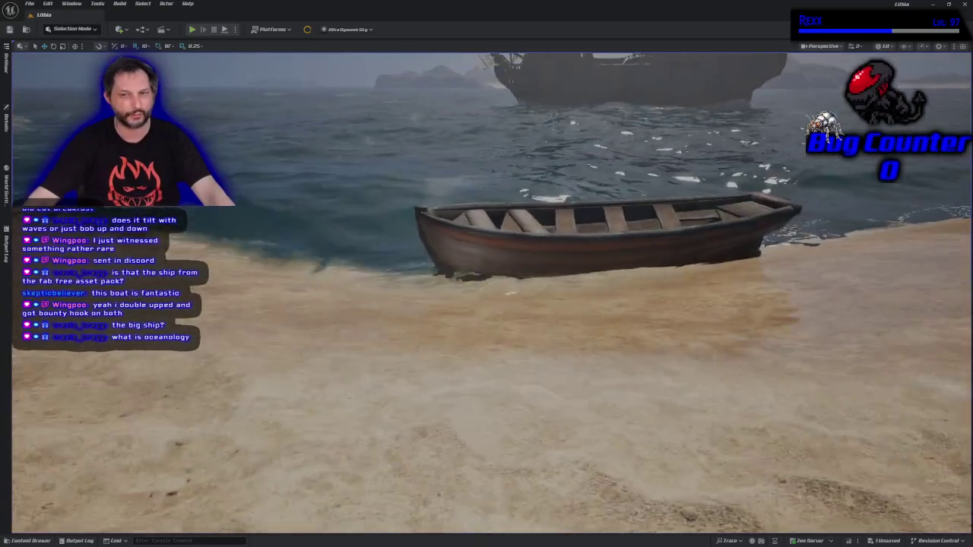
Start a new Lithia play session and run the warrior along the beach to the rowboat
{"action": "scroll", "coordinate": [353, 343], "scroll_direction": "down", "scroll_amount": 5}
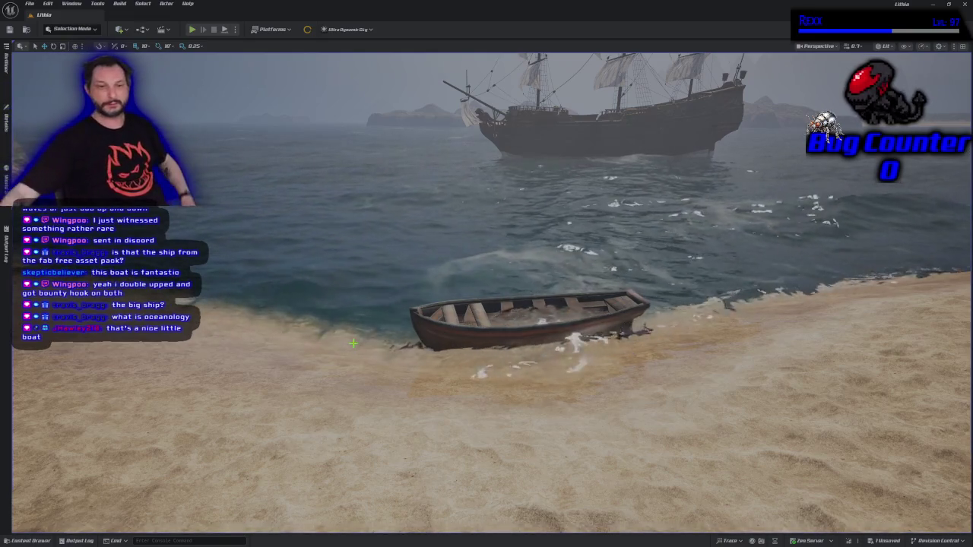
{"action": "left_click", "coordinate": [192, 29]}
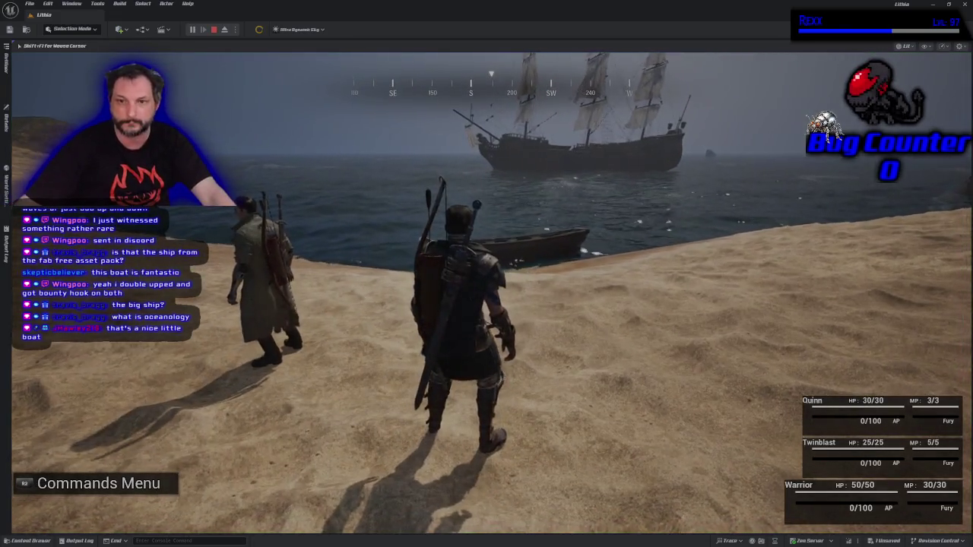
{"action": "key", "text": "w"}
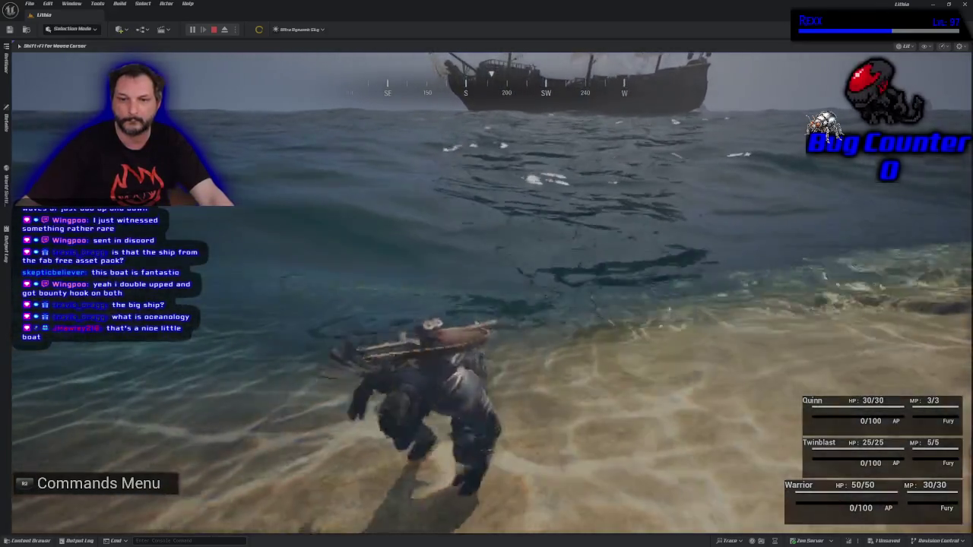
{"action": "key", "text": "w"}
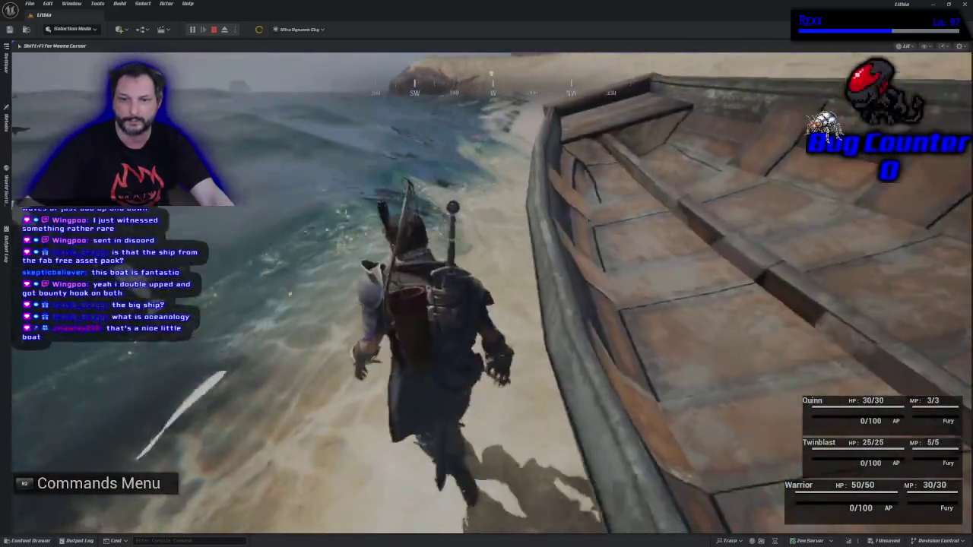
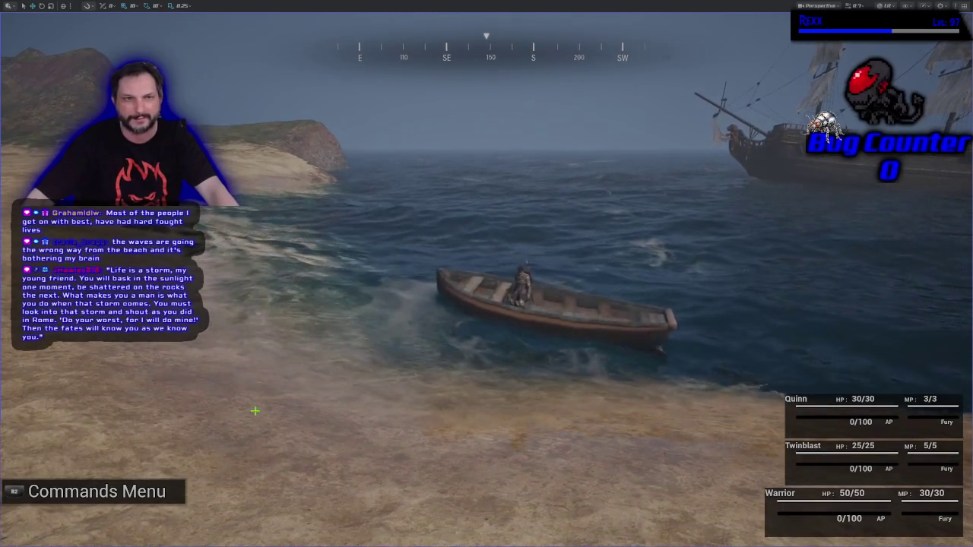
Leave immersive play with Shift+F11, toggle the ocean actor's Details drawer, and show the Outliner
{"action": "key", "text": "F11"}
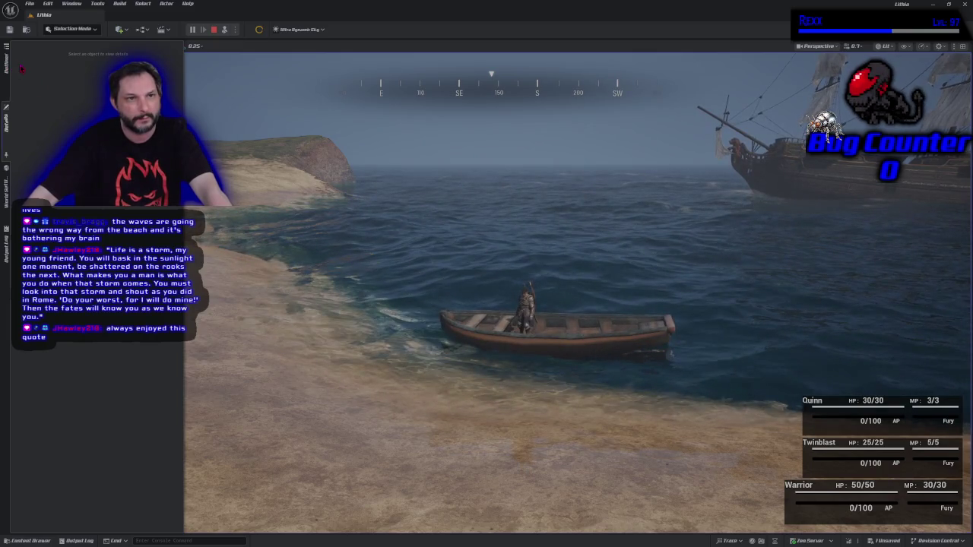
{"action": "left_click", "coordinate": [345, 264]}
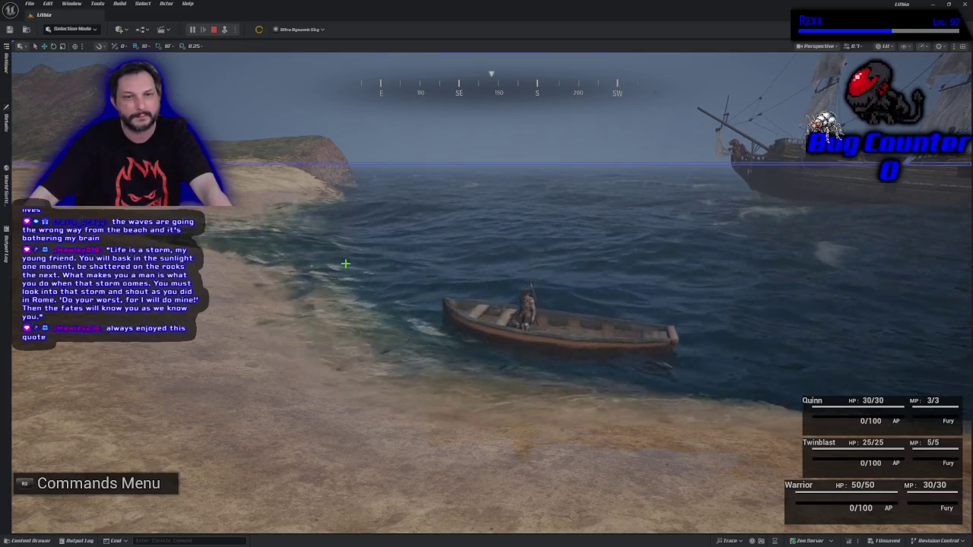
{"action": "left_click", "coordinate": [9, 129]}
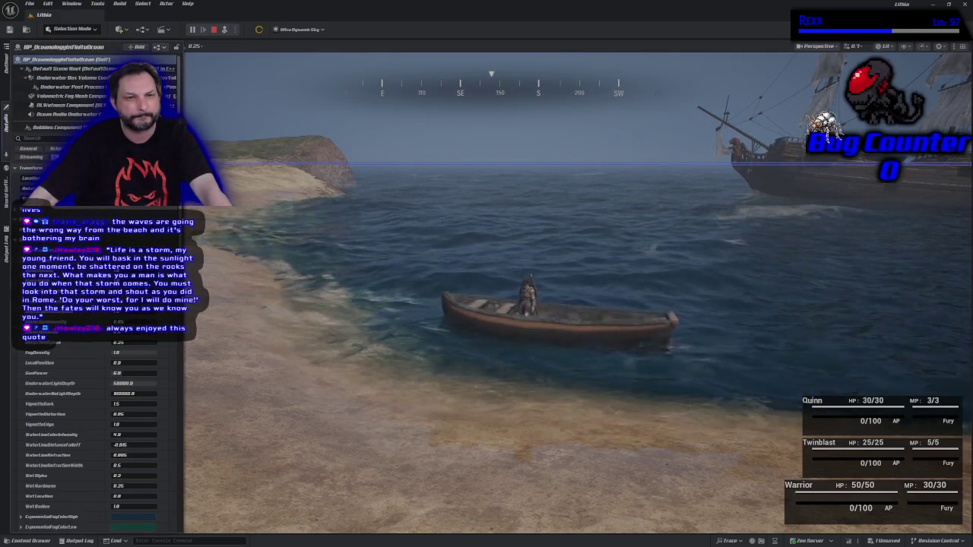
{"action": "left_click", "coordinate": [6, 70]}
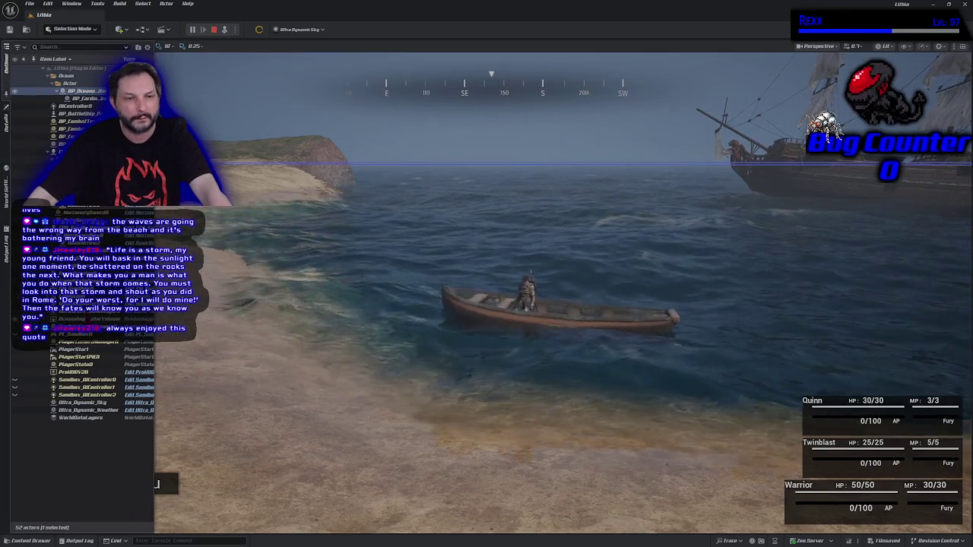
Select Ultra_Dynamic_Sky, stop Play-in-Editor, and view its time-of-day and cloud settings in Details
{"action": "left_click", "coordinate": [90, 403]}
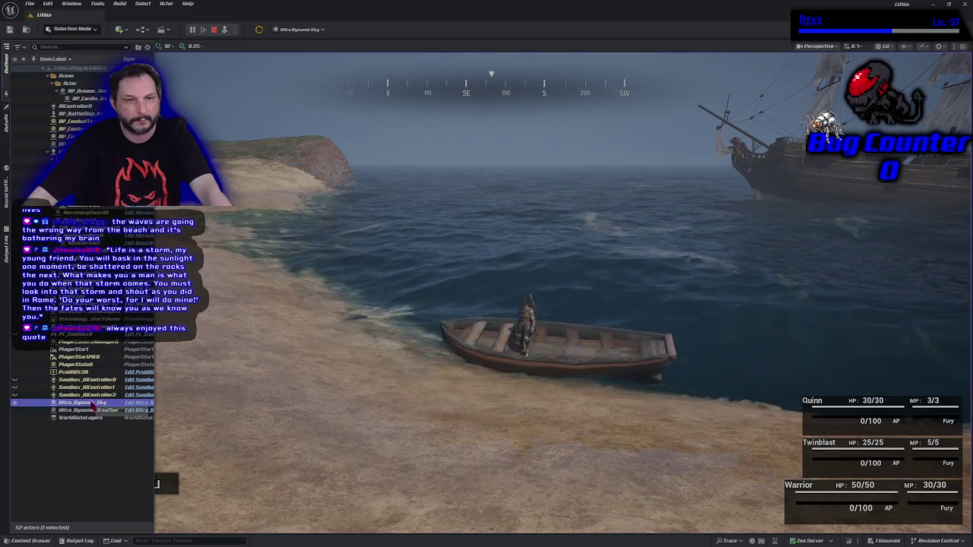
{"action": "left_click", "coordinate": [6, 129]}
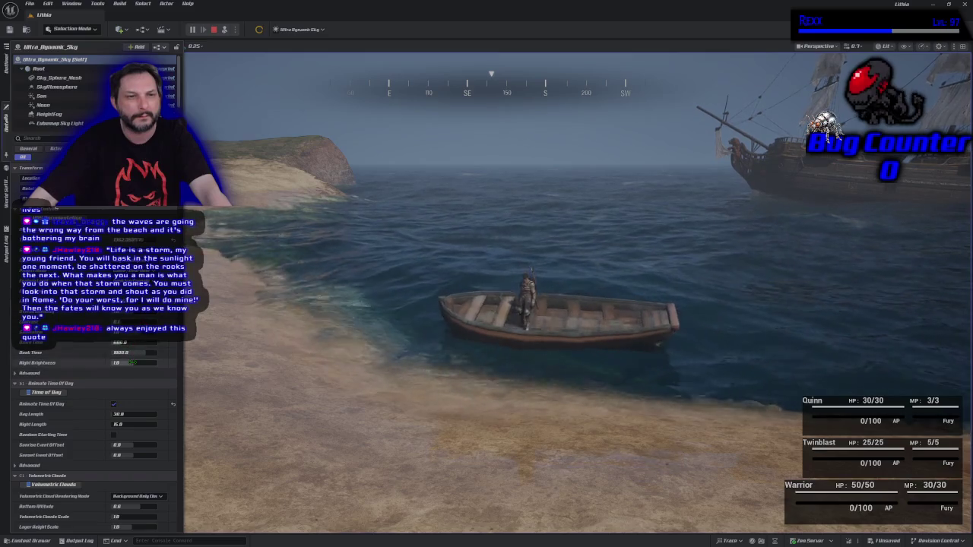
{"action": "left_click", "coordinate": [214, 28]}
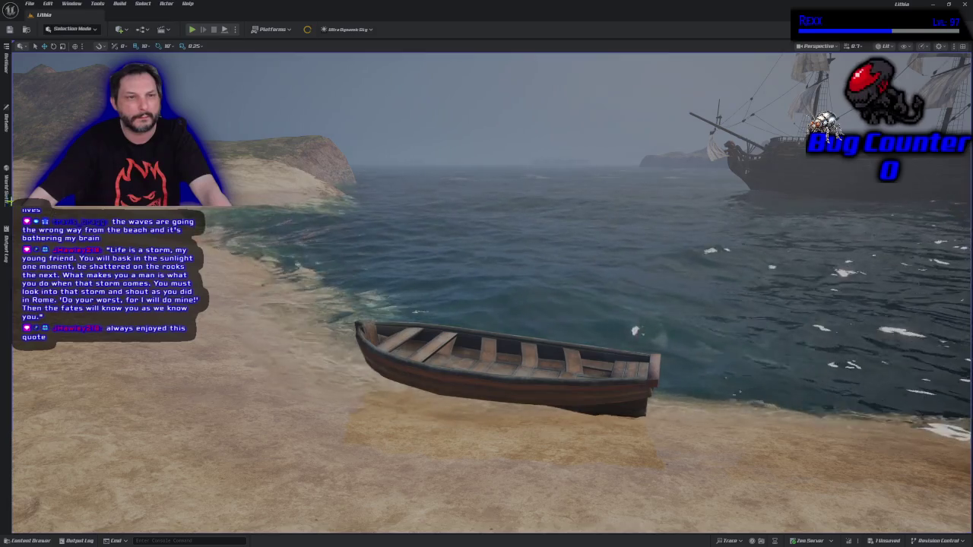
{"action": "left_click", "coordinate": [6, 120]}
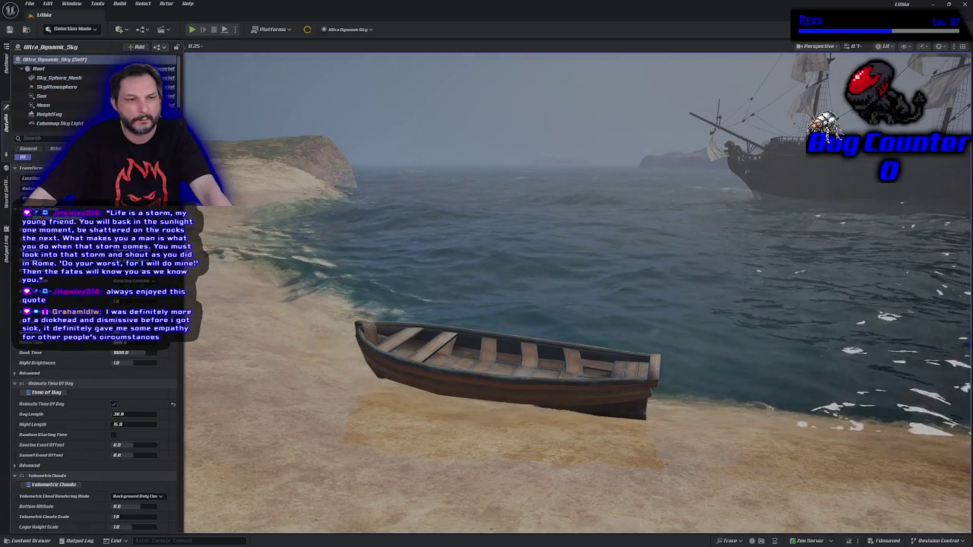